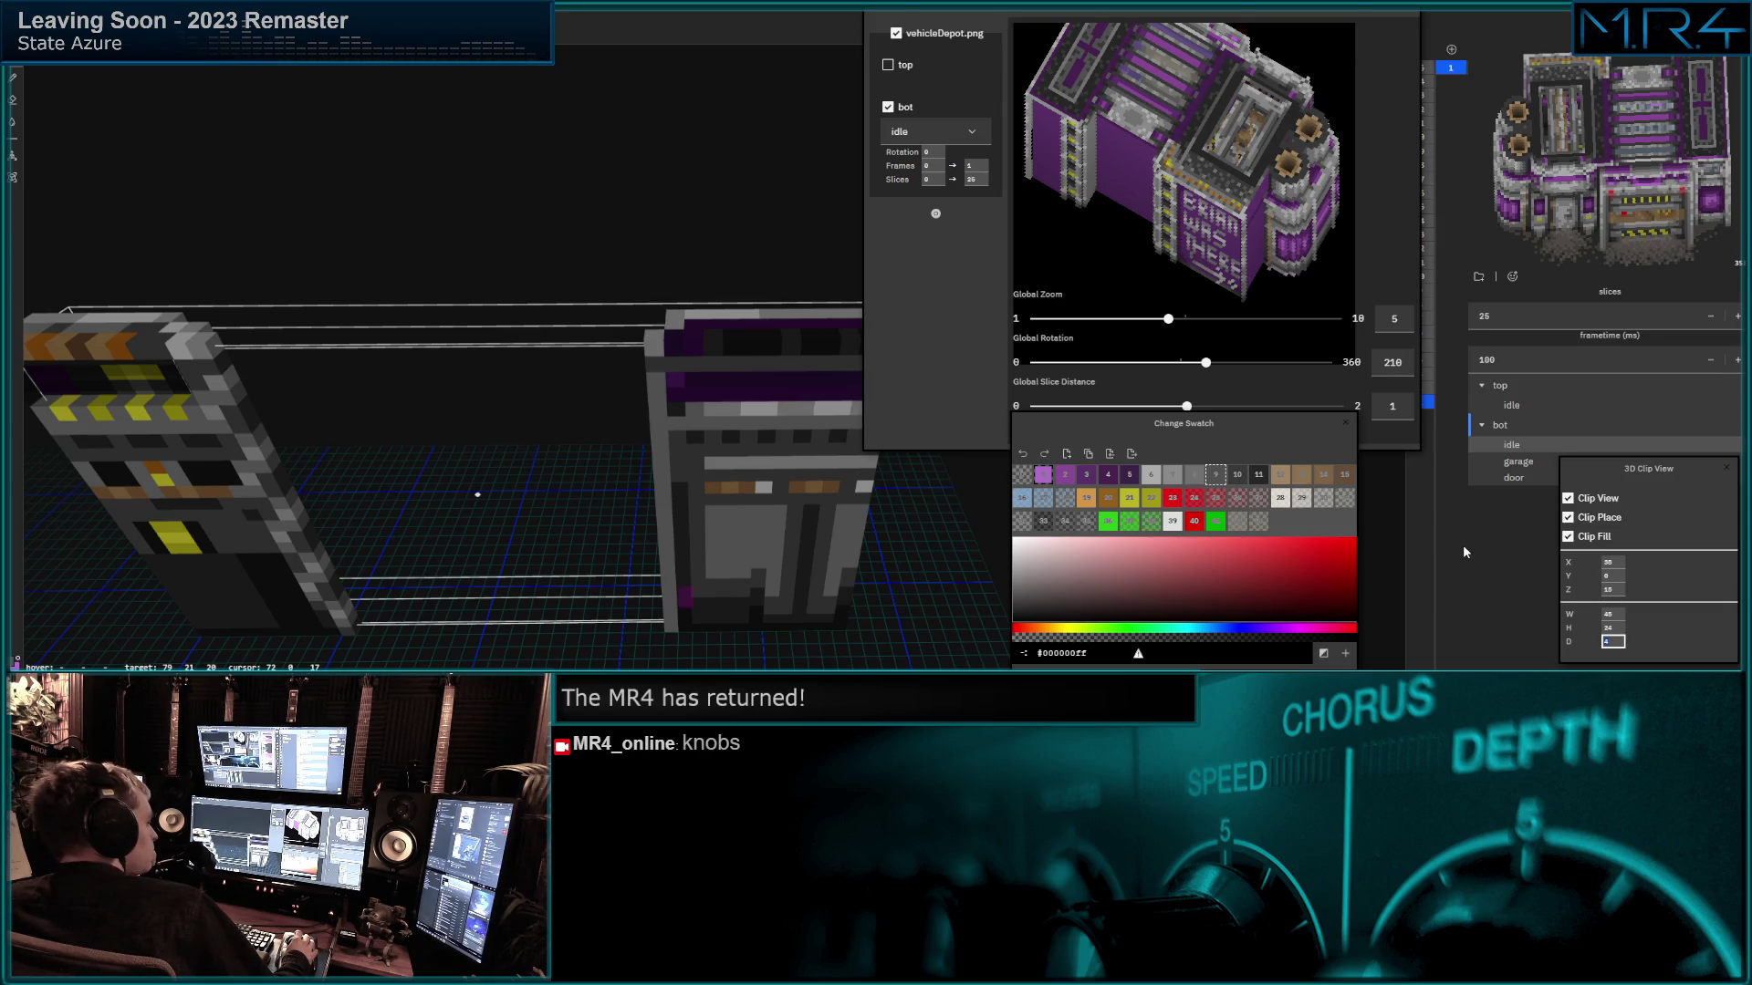
pyautogui.write('3')
# Confirm clip depth 3 and look down at the thin slice of striped pillars.
pyautogui.press('Return')
pyautogui.moveTo(696, 260)
pyautogui.mouseDown(button='middle')
pyautogui.moveTo(754, 451)
pyautogui.moveTo(638, 247)
pyautogui.moveTo(666, 223)
pyautogui.moveTo(650, 221)
pyautogui.moveTo(670, 179)
pyautogui.moveTo(497, 231)
pyautogui.moveTo(364, 202)
pyautogui.moveTo(454, 157)
pyautogui.moveTo(379, 192)
pyautogui.moveTo(605, 191)
pyautogui.moveTo(650, 173)
pyautogui.moveTo(557, 234)
pyautogui.moveTo(630, 206)
pyautogui.moveTo(668, 239)
pyautogui.moveTo(593, 196)
pyautogui.moveTo(590, 340)
pyautogui.mouseUp(button='middle')
pyautogui.scroll(1, 1259, 243)
pyautogui.scroll(-1, 1259, 237)
pyautogui.scroll(-1, 1259, 237)
pyautogui.scroll(-1, 1258, 236)
pyautogui.scroll(-1, 1257, 237)
pyautogui.scroll(-1, 1258, 237)
pyautogui.scroll(-1, 1258, 237)
pyautogui.scroll(-1, 1258, 236)
pyautogui.scroll(-1, 1247, 261)
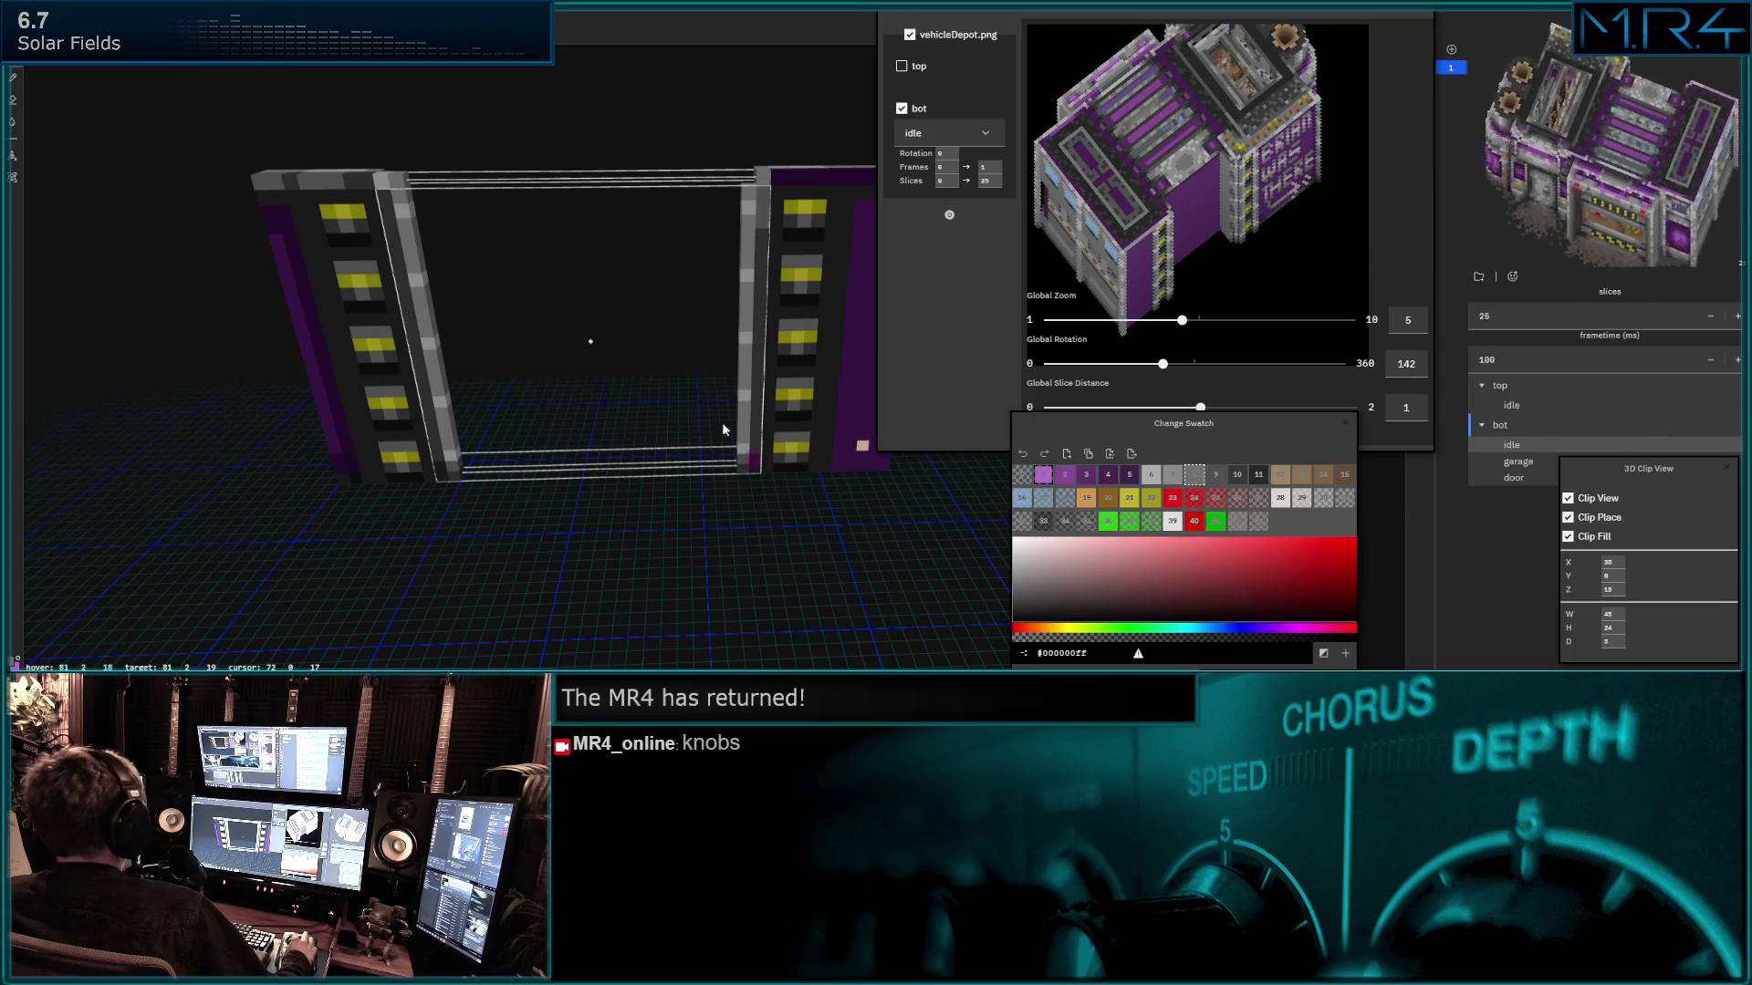
# Turn the preview to about 199 so the lettered sign faces the viewer, inspecting the slice.
pyautogui.moveTo(793, 367); pyautogui.dragTo(624, 380, button='middle')
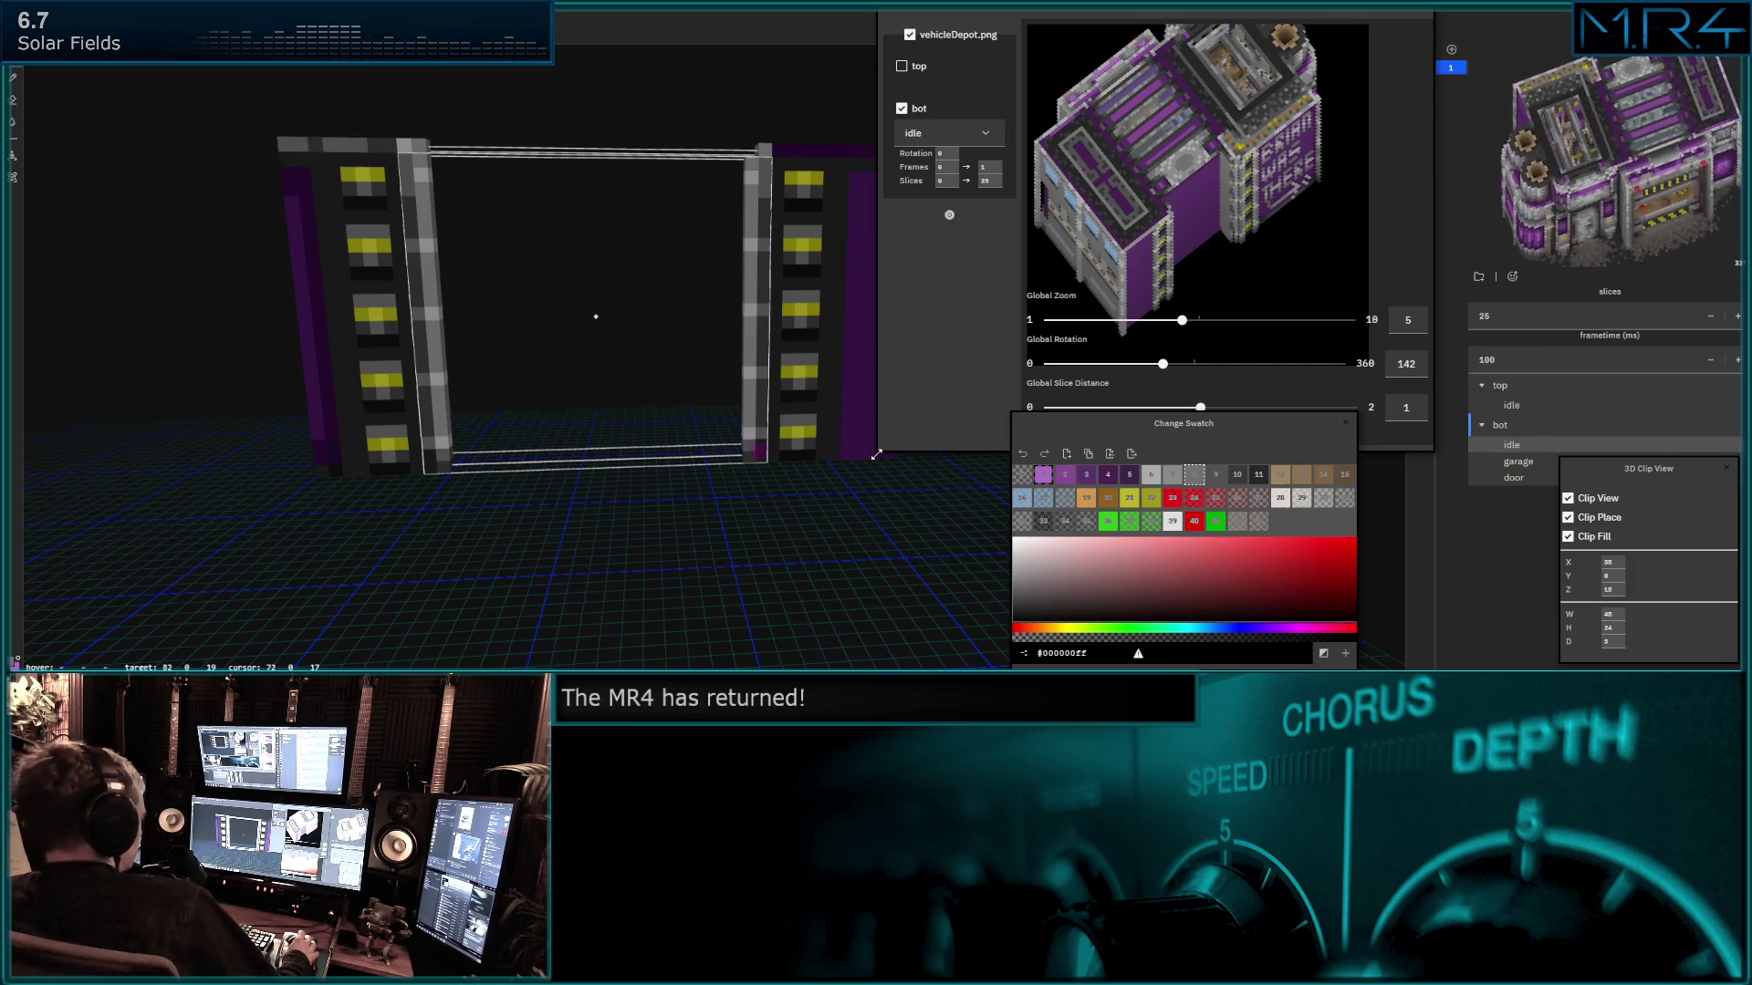
pyautogui.moveTo(879, 463)
pyautogui.mouseDown(button='middle')
pyautogui.moveTo(623, 422)
pyautogui.moveTo(570, 508)
pyautogui.moveTo(553, 481)
pyautogui.moveTo(327, 470)
pyautogui.moveTo(259, 442)
pyautogui.moveTo(344, 453)
pyautogui.mouseUp(button='middle')
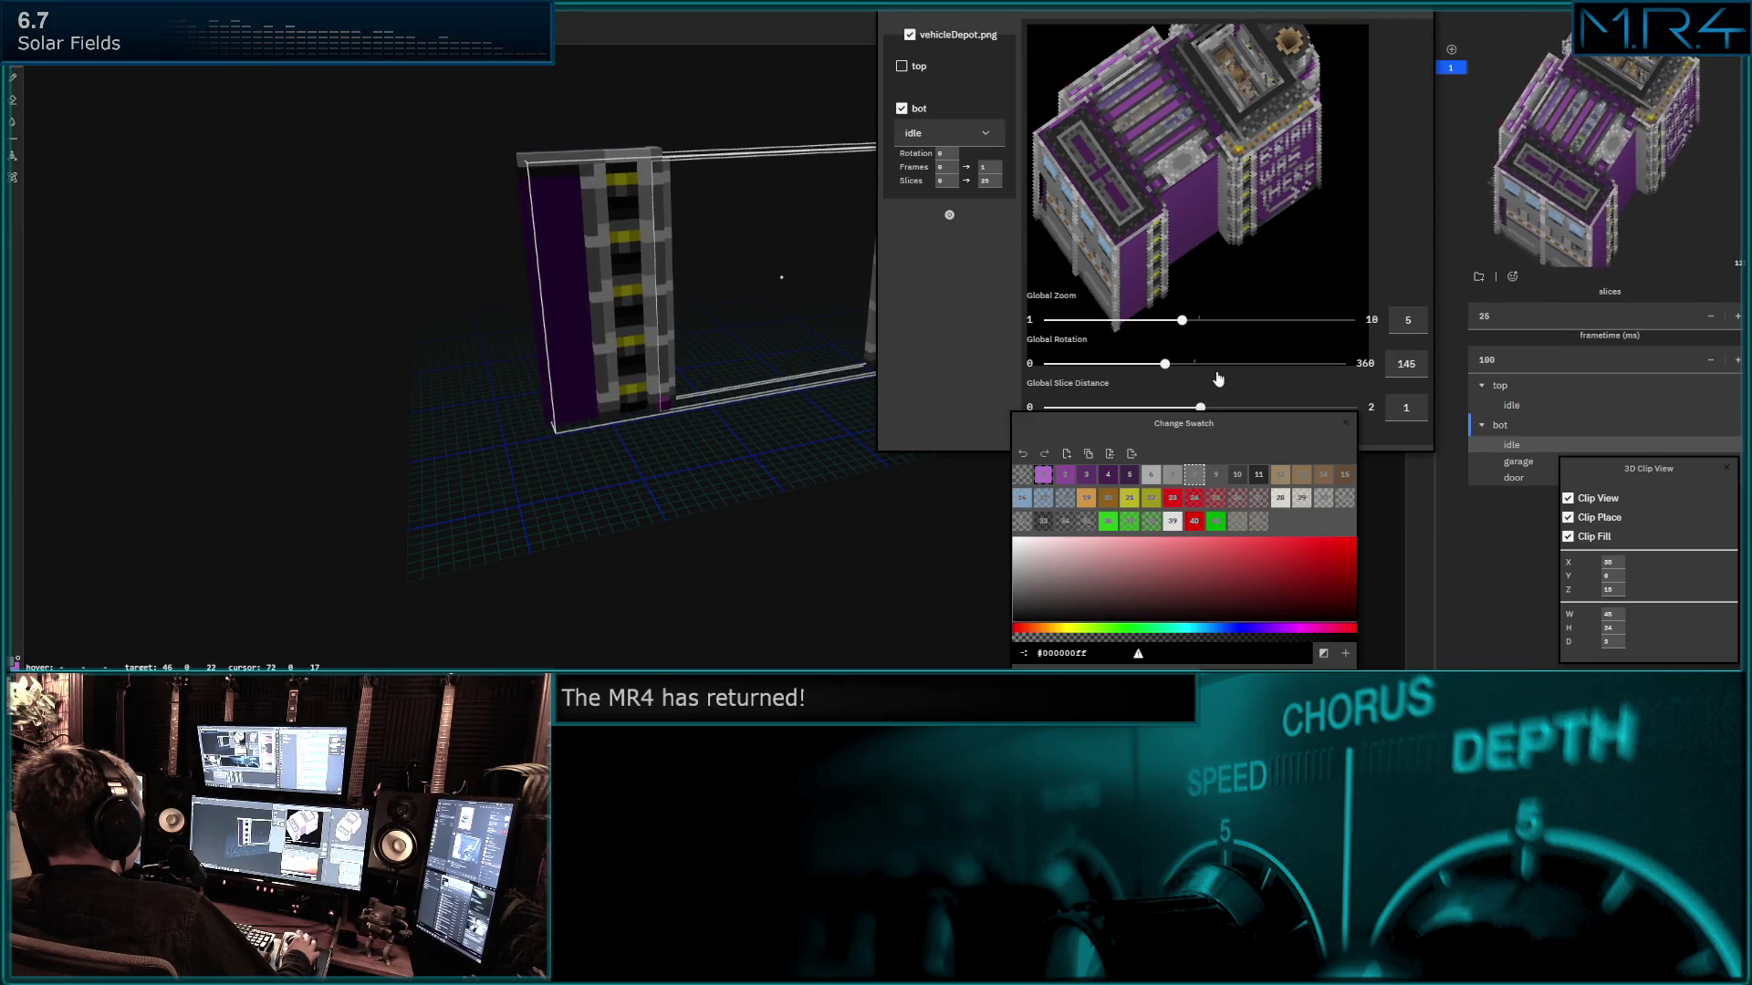
pyautogui.moveTo(1163, 363)
pyautogui.mouseDown()
pyautogui.moveTo(1240, 359)
pyautogui.moveTo(1154, 364)
pyautogui.moveTo(1209, 364)
pyautogui.mouseUp()
pyautogui.moveTo(863, 319)
pyautogui.mouseDown(button='middle')
pyautogui.moveTo(688, 271)
pyautogui.moveTo(657, 344)
pyautogui.moveTo(596, 345)
pyautogui.moveTo(658, 352)
pyautogui.moveTo(676, 376)
pyautogui.mouseUp(button='middle')
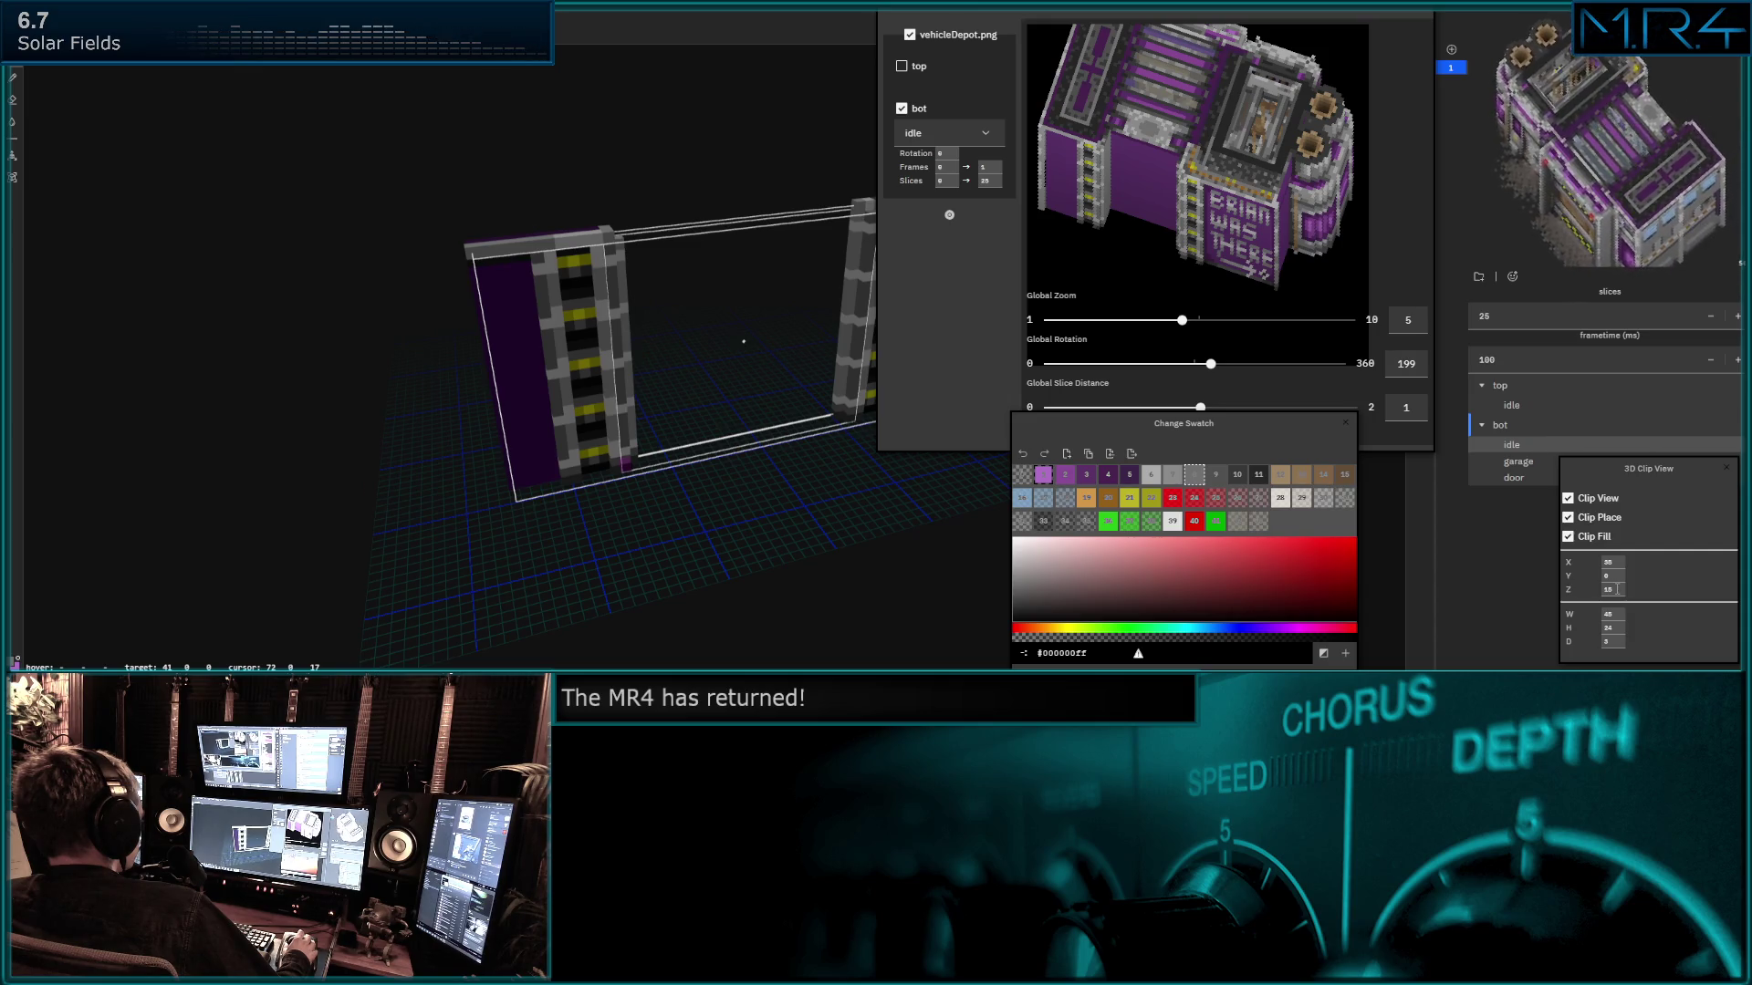
pyautogui.hotkey('shift', 'Tab')
pyautogui.hotkey('shift', 'Tab')
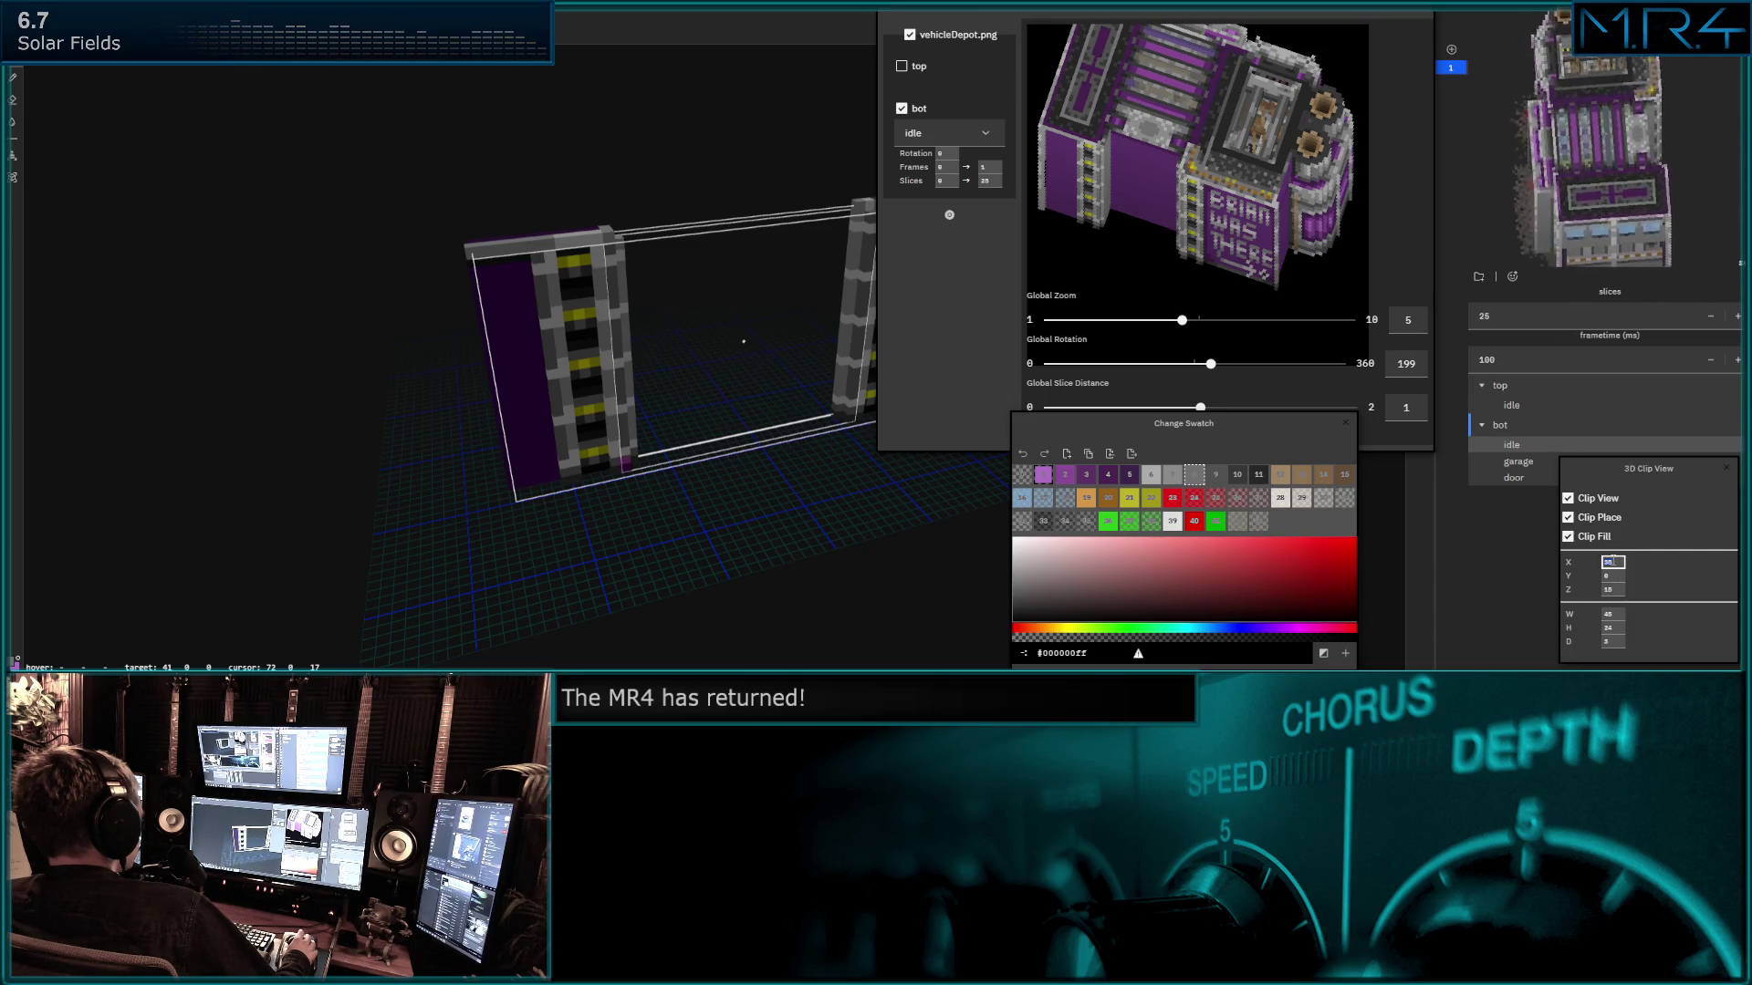
pyautogui.write('41')
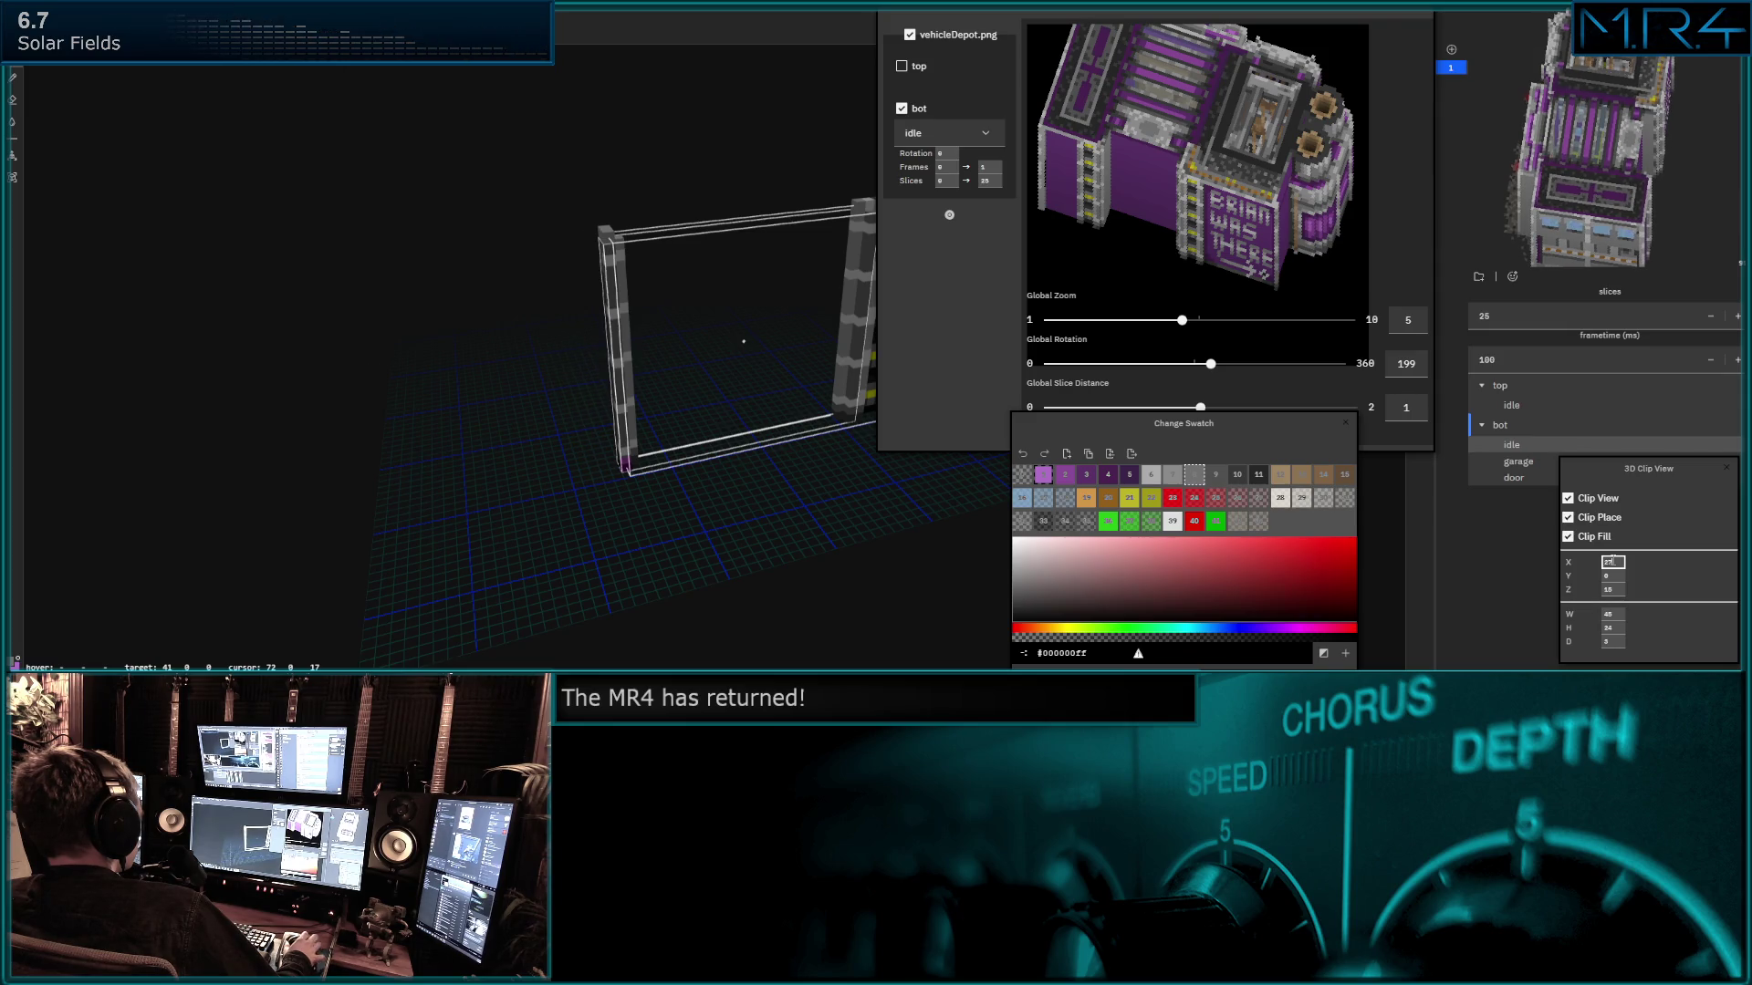
# Nudge the clip box along X and save the project via File > Save.
pyautogui.press('Right')
pyautogui.press('Right')
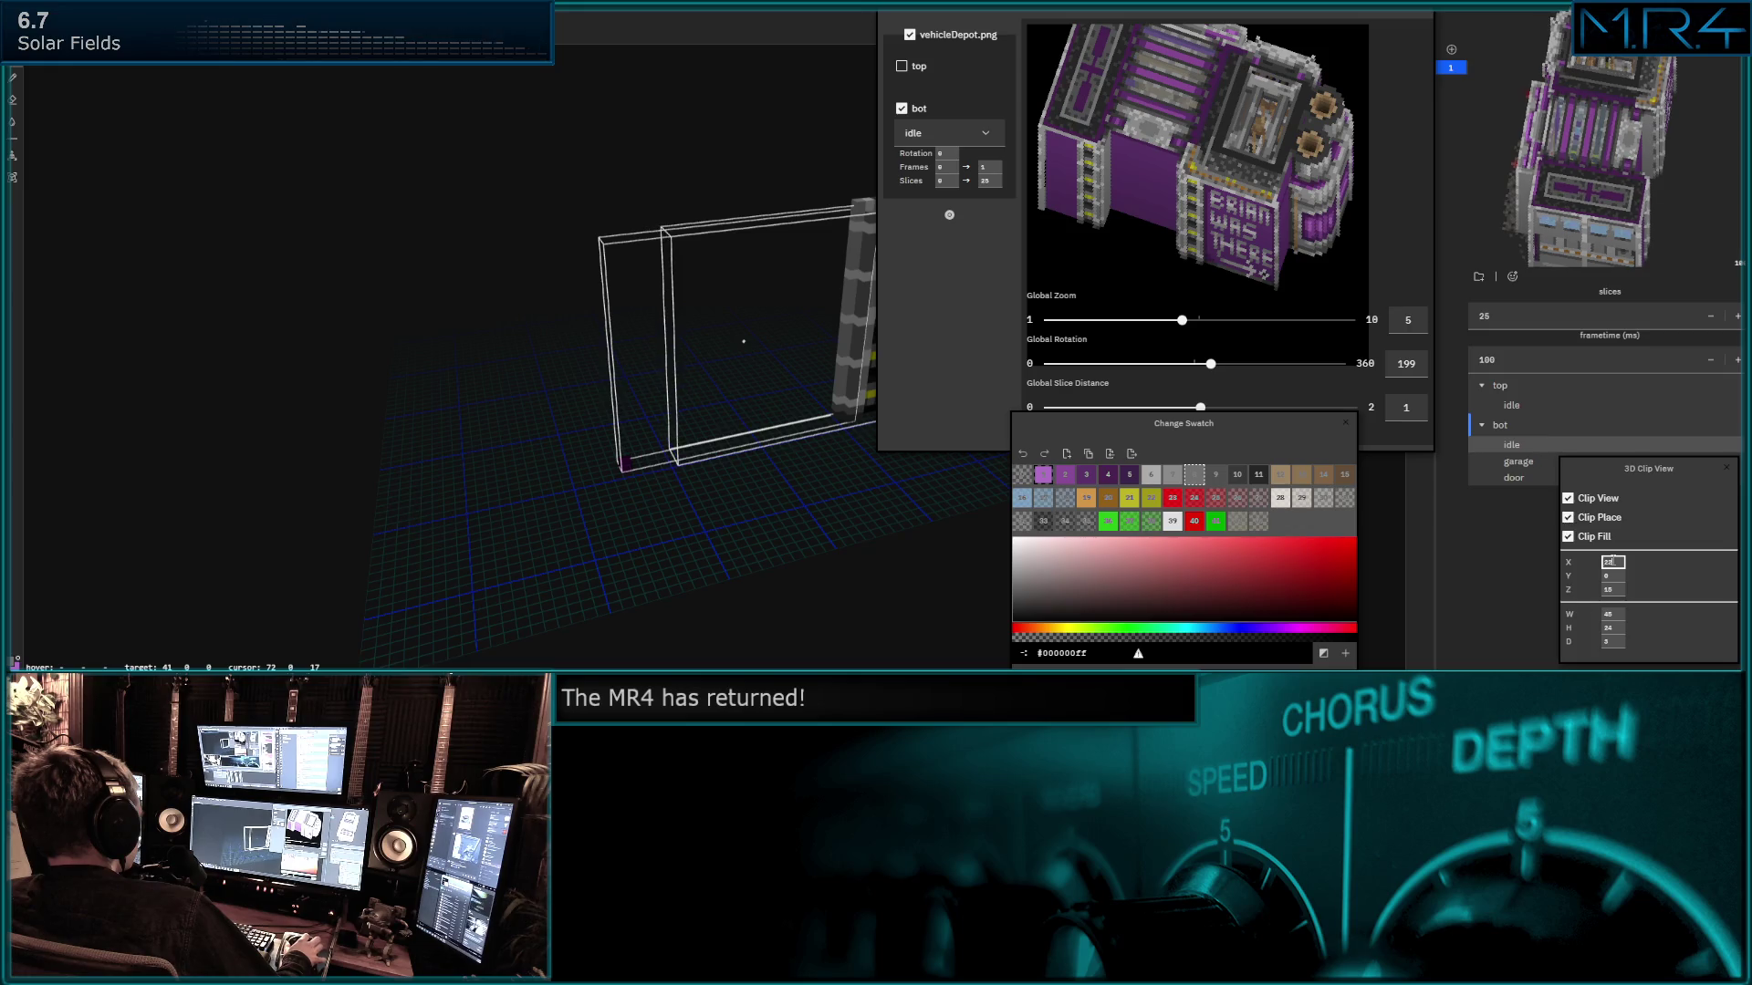
pyautogui.press('Right')
pyautogui.press('Right')
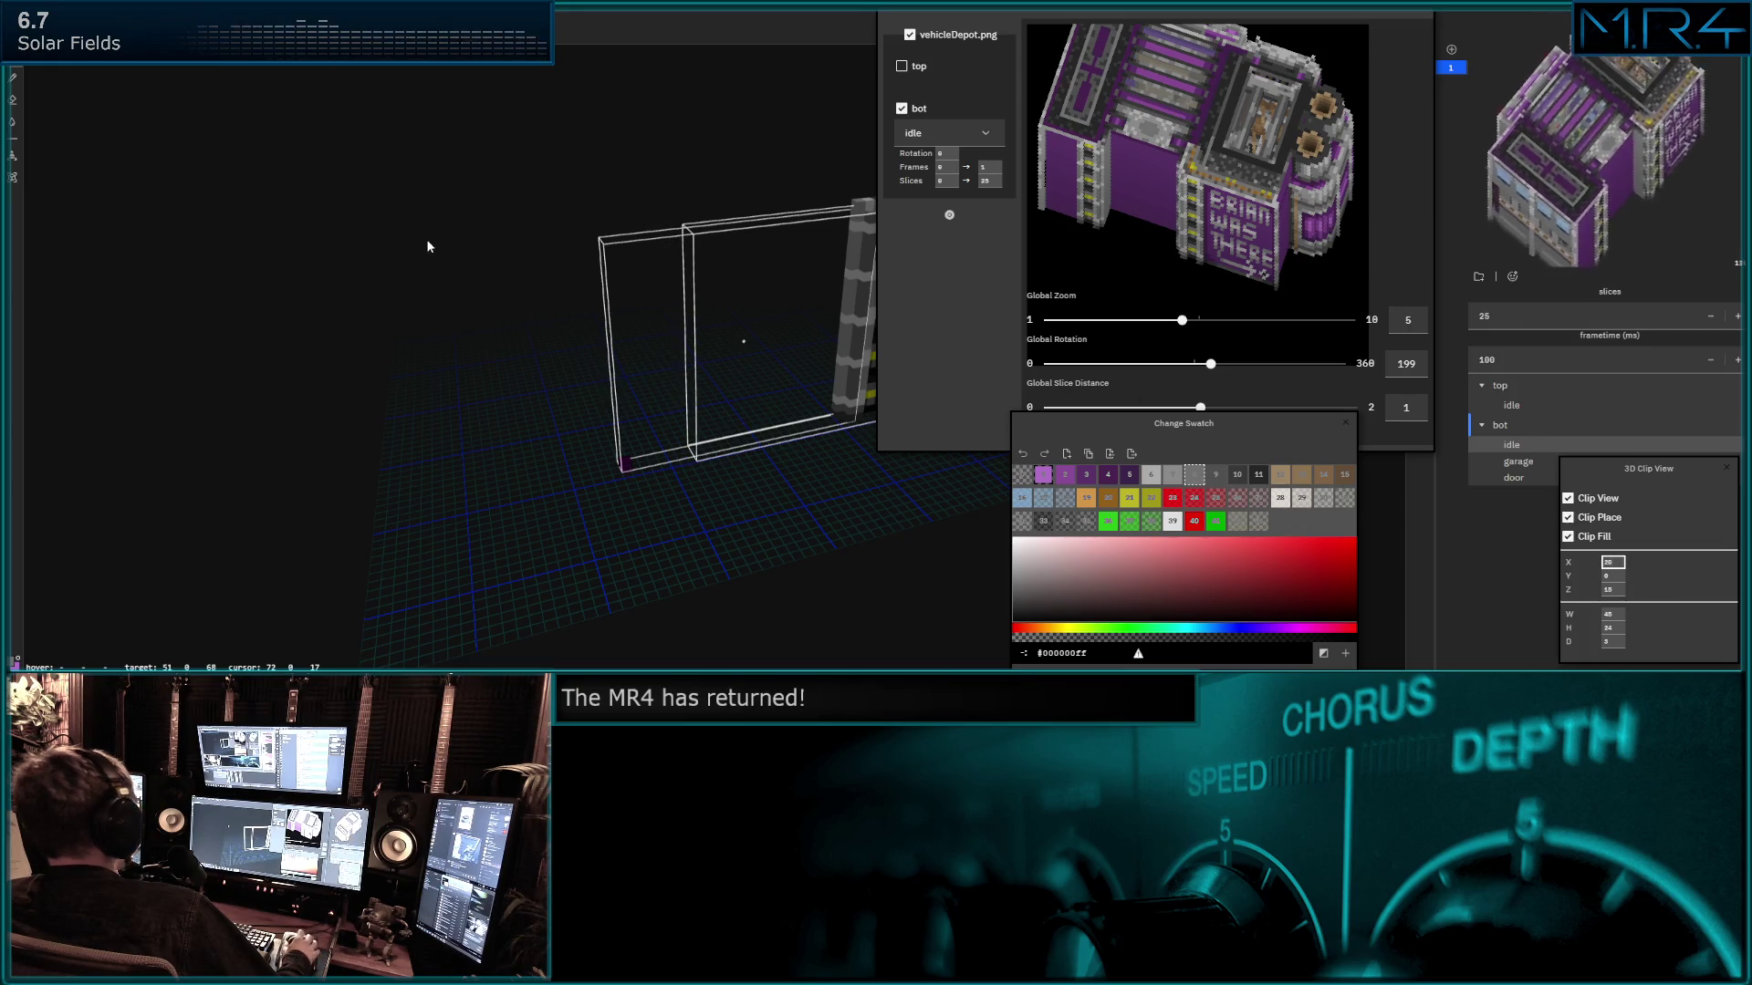
pyautogui.click(21, 28)
pyautogui.click(55, 86)
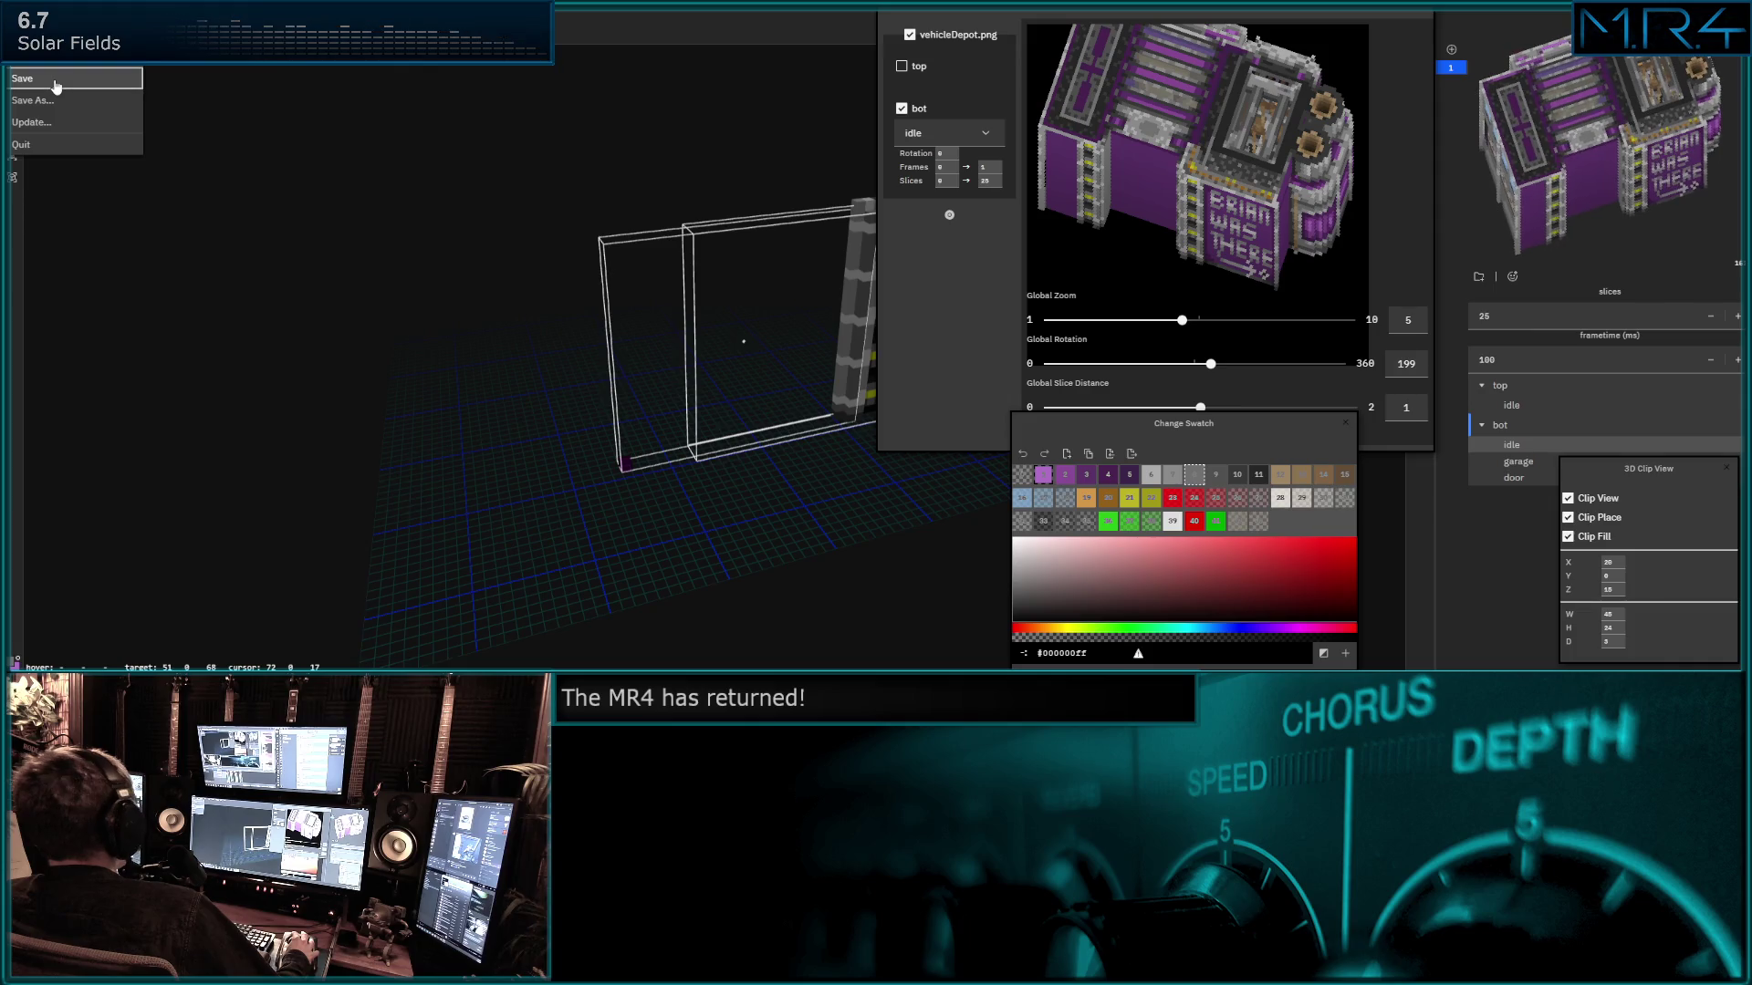
pyautogui.click(546, 259)
# Widen the clip box so the slice shows the lettered sign panel beside a pillar.
pyautogui.moveTo(661, 265); pyautogui.dragTo(401, 231, button='middle')
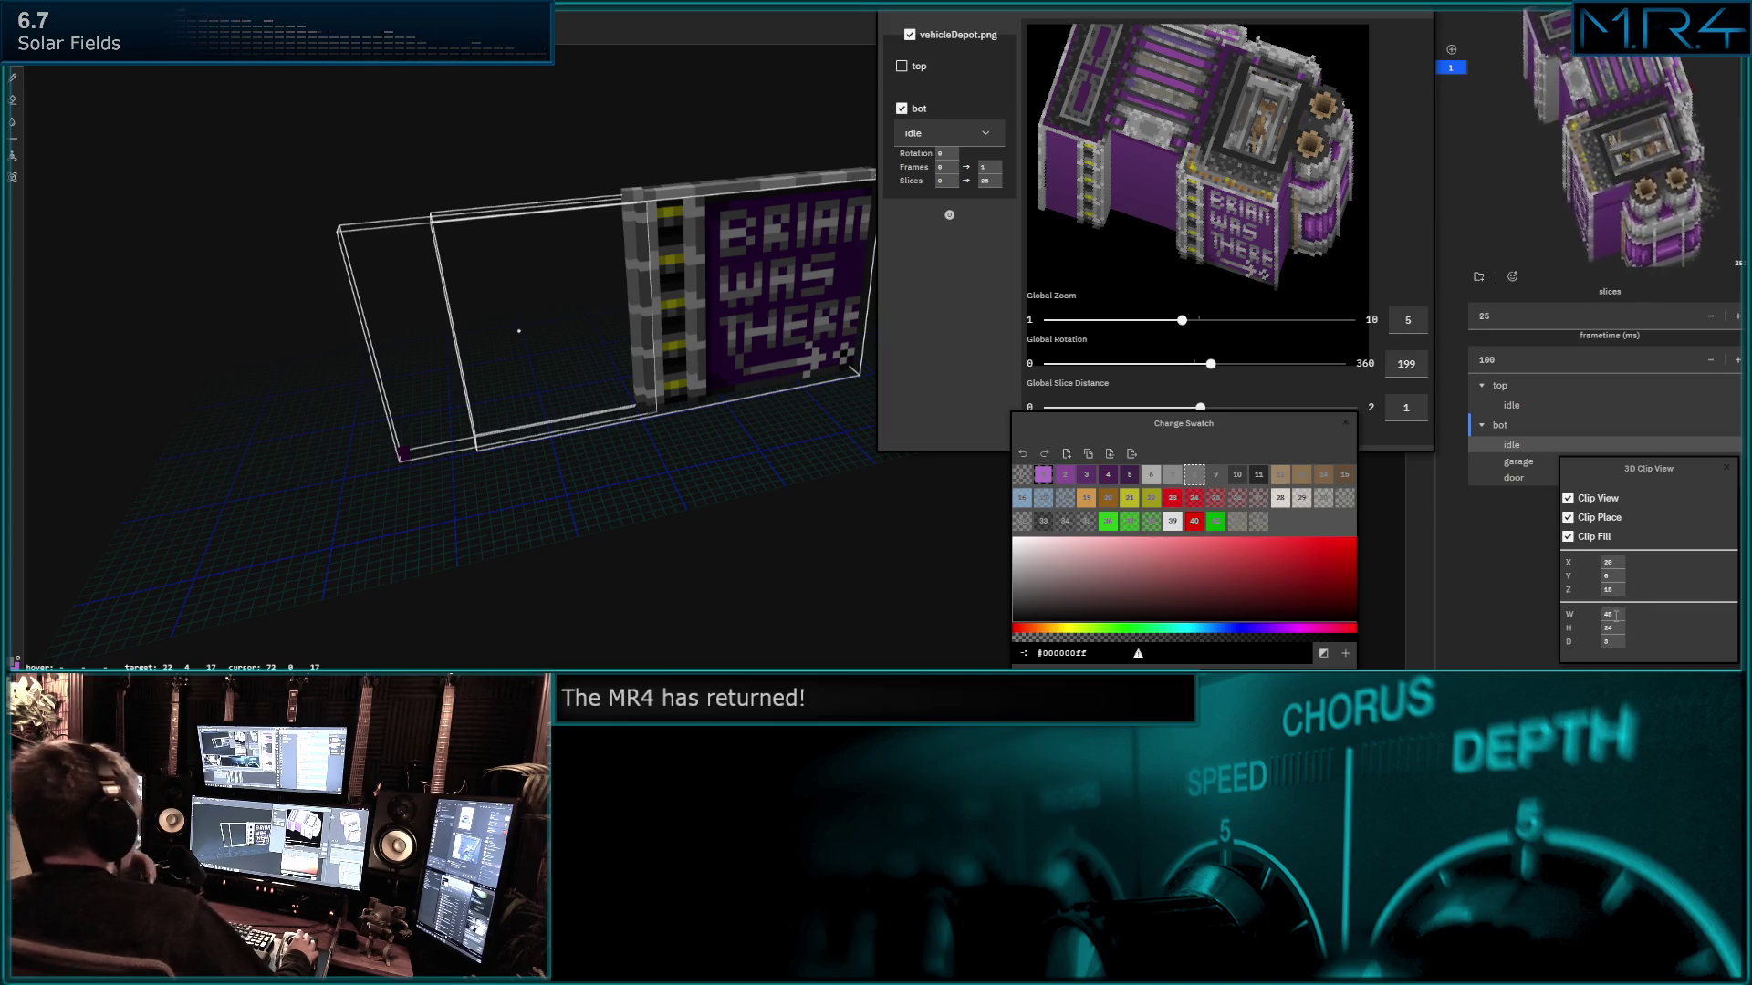
pyautogui.doubleClick(1614, 615)
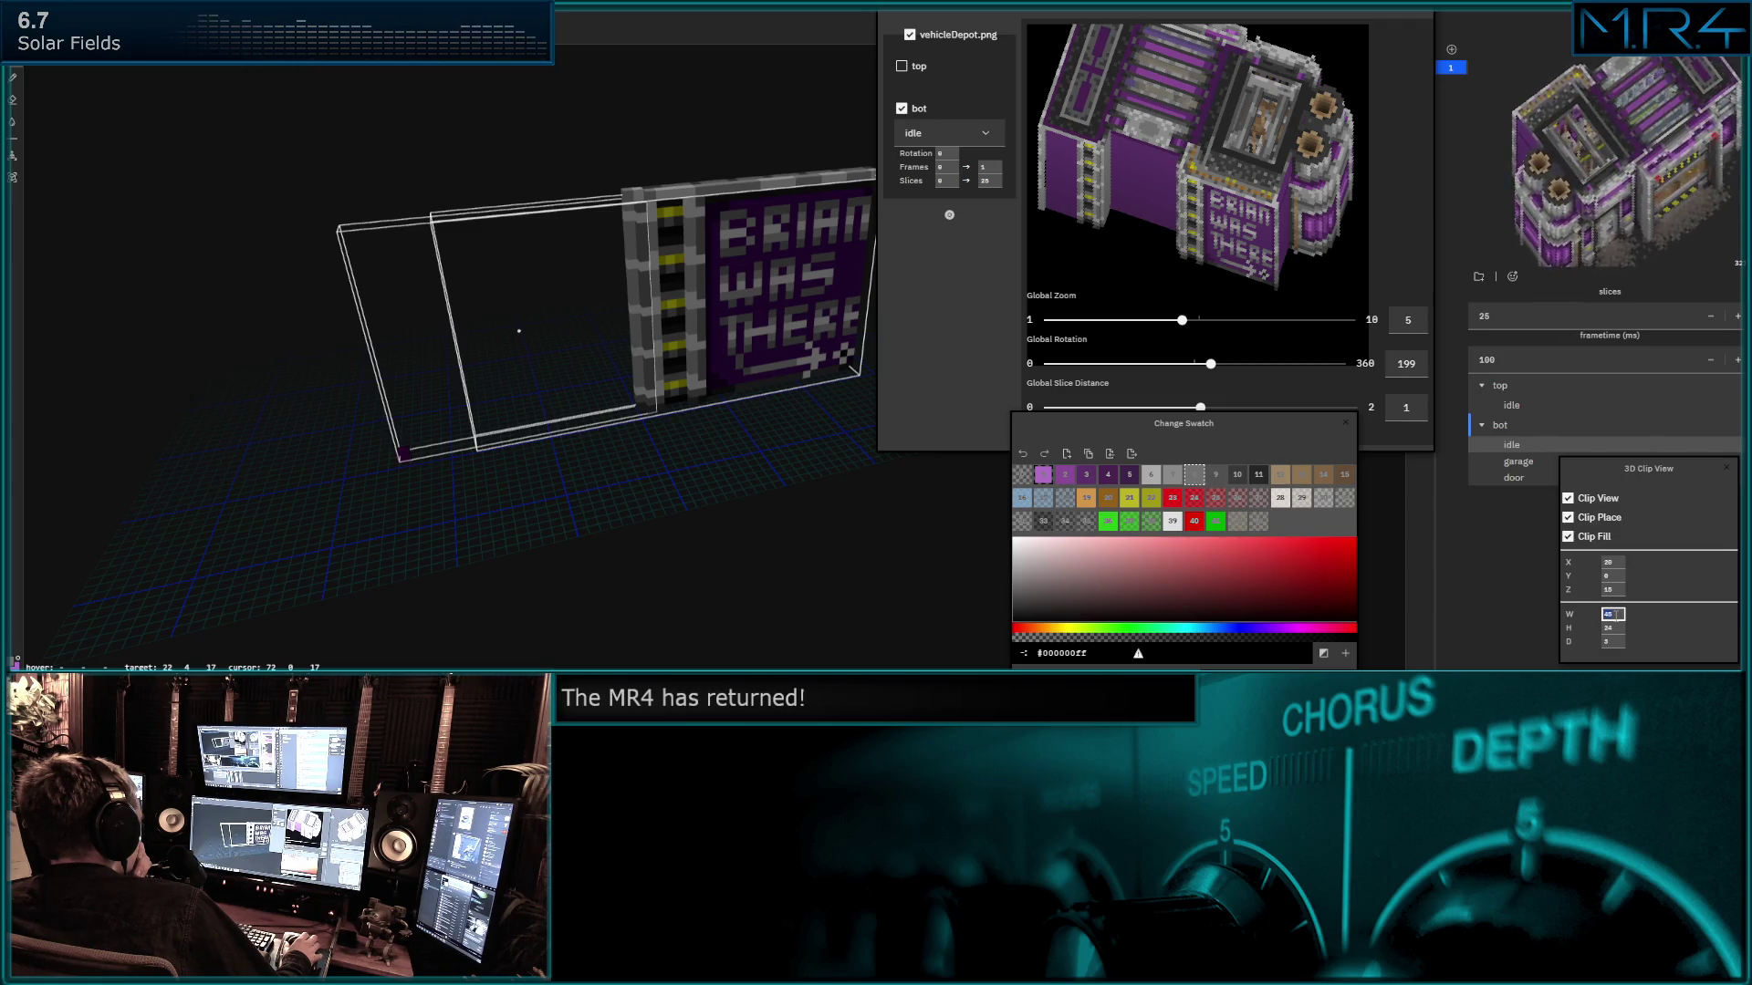
pyautogui.write('44')
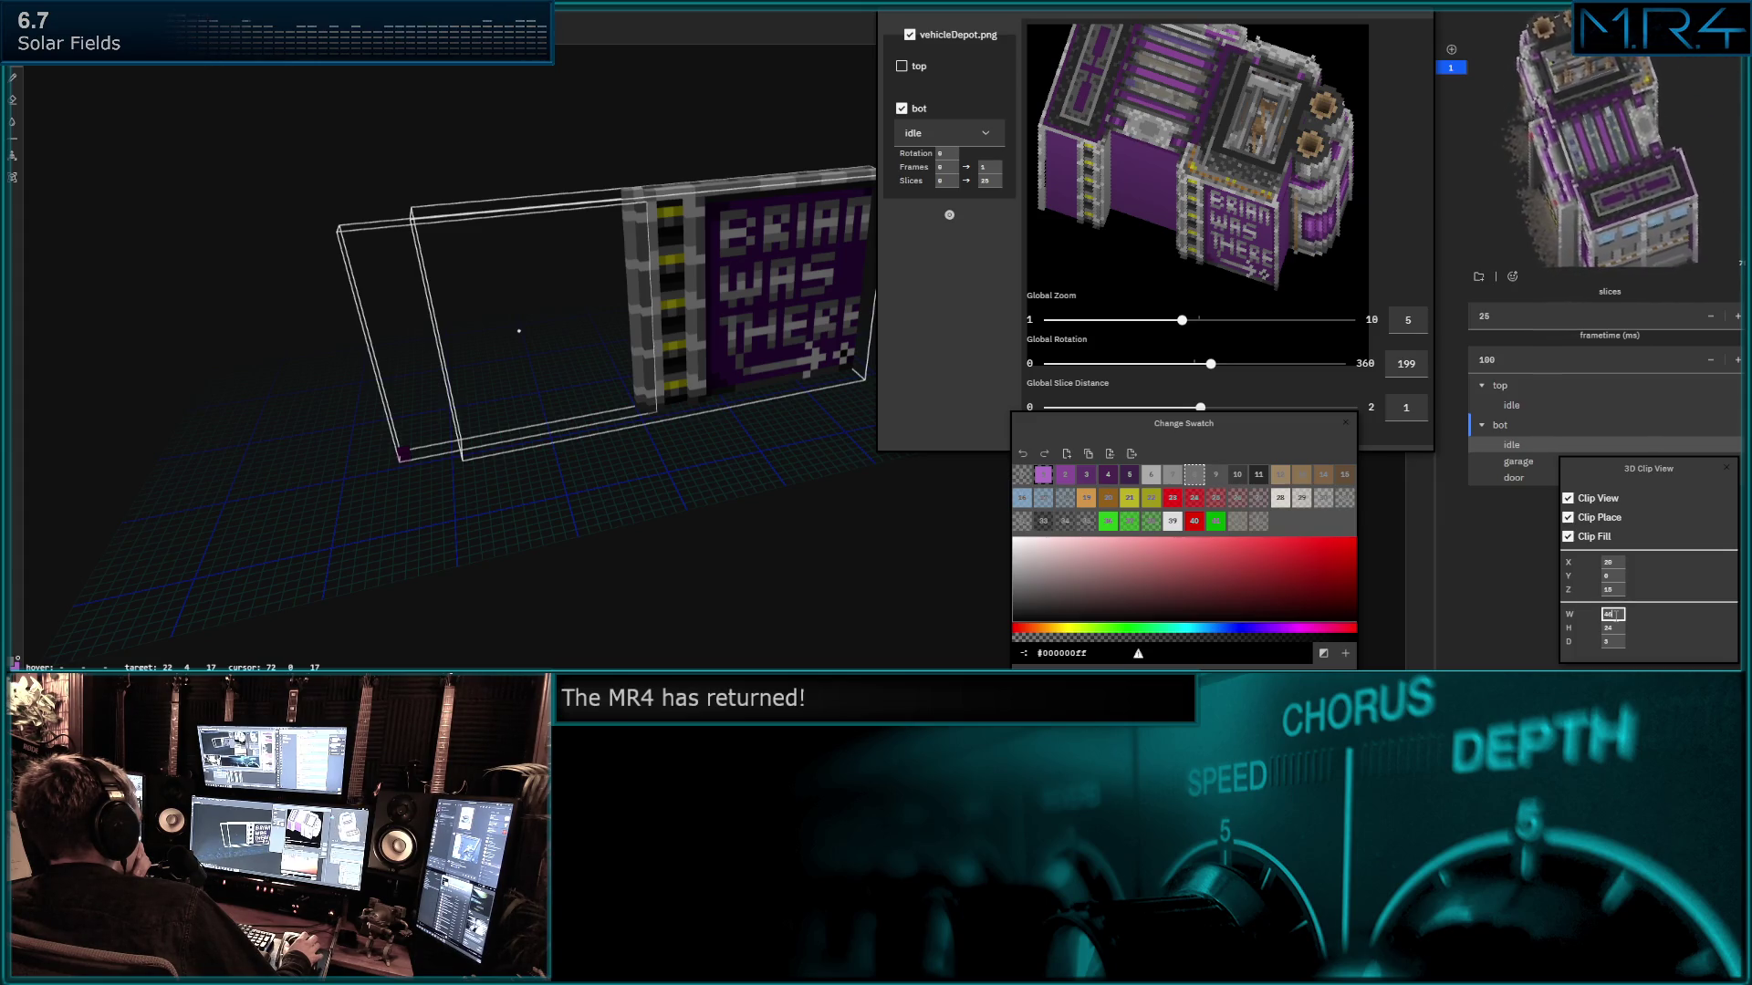
pyautogui.press('Down')
pyautogui.press('Down')
pyautogui.press('Down')
pyautogui.press('Down')
pyautogui.press('Down')
pyautogui.press('Down')
pyautogui.press('Down')
pyautogui.press('Down')
pyautogui.press('Down')
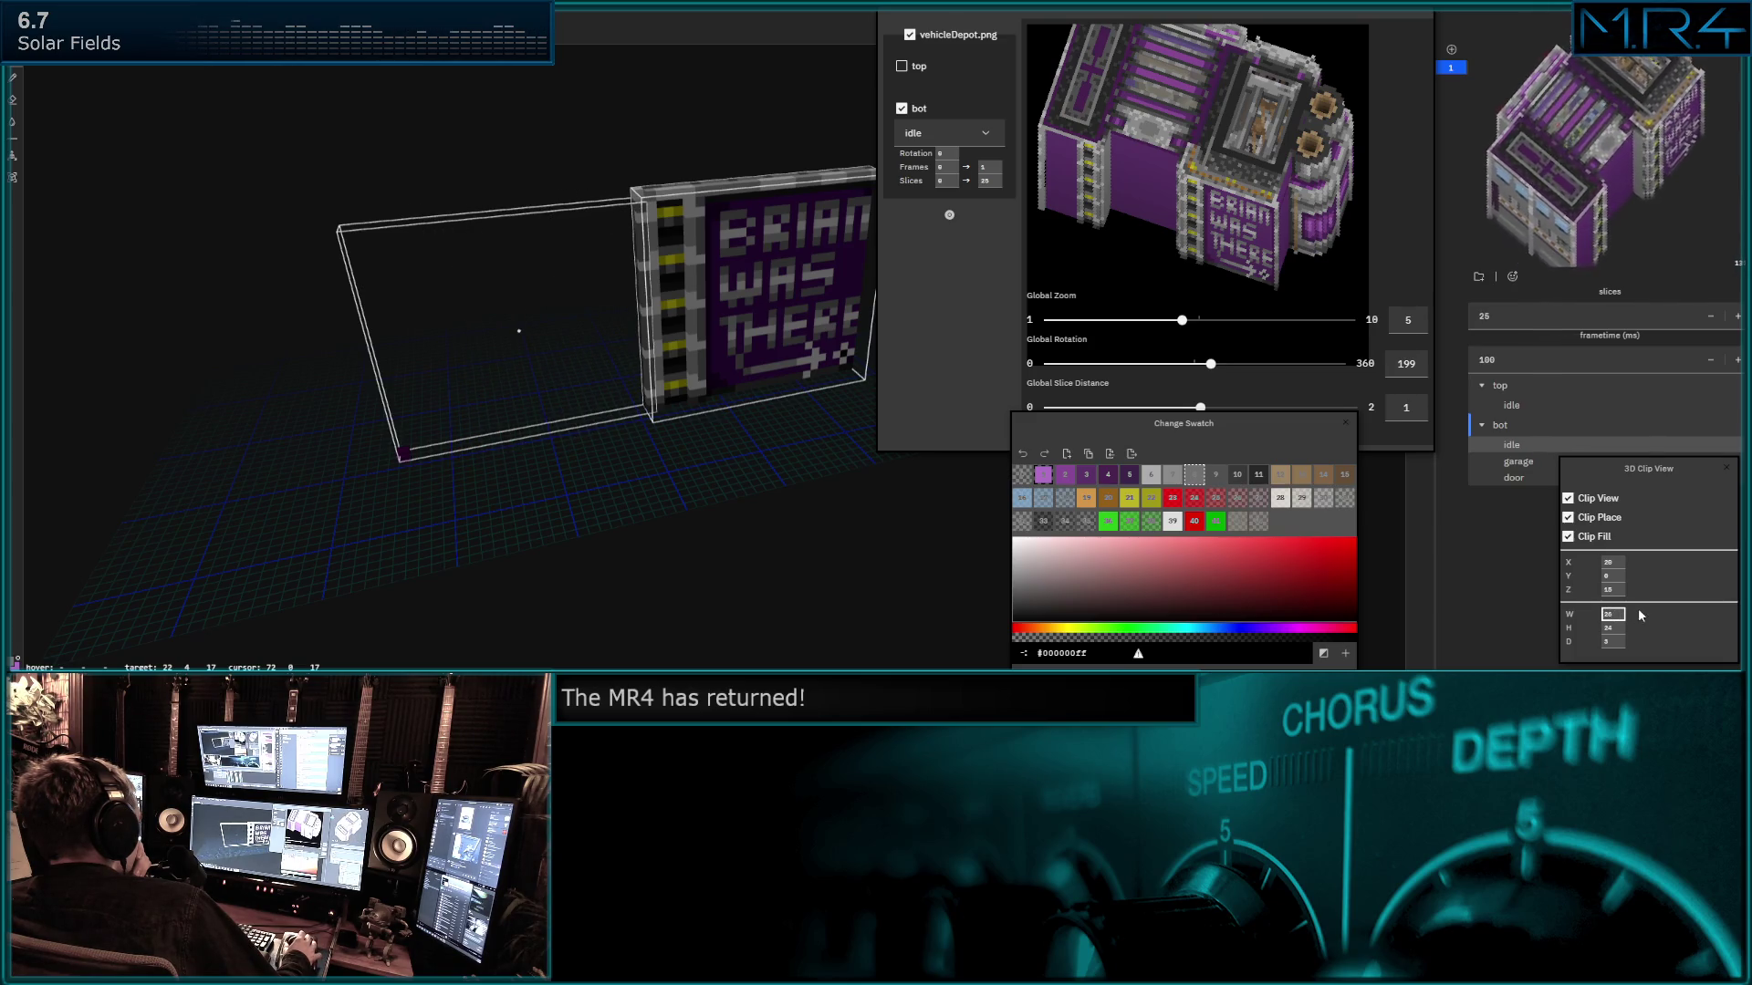
pyautogui.click(1613, 561)
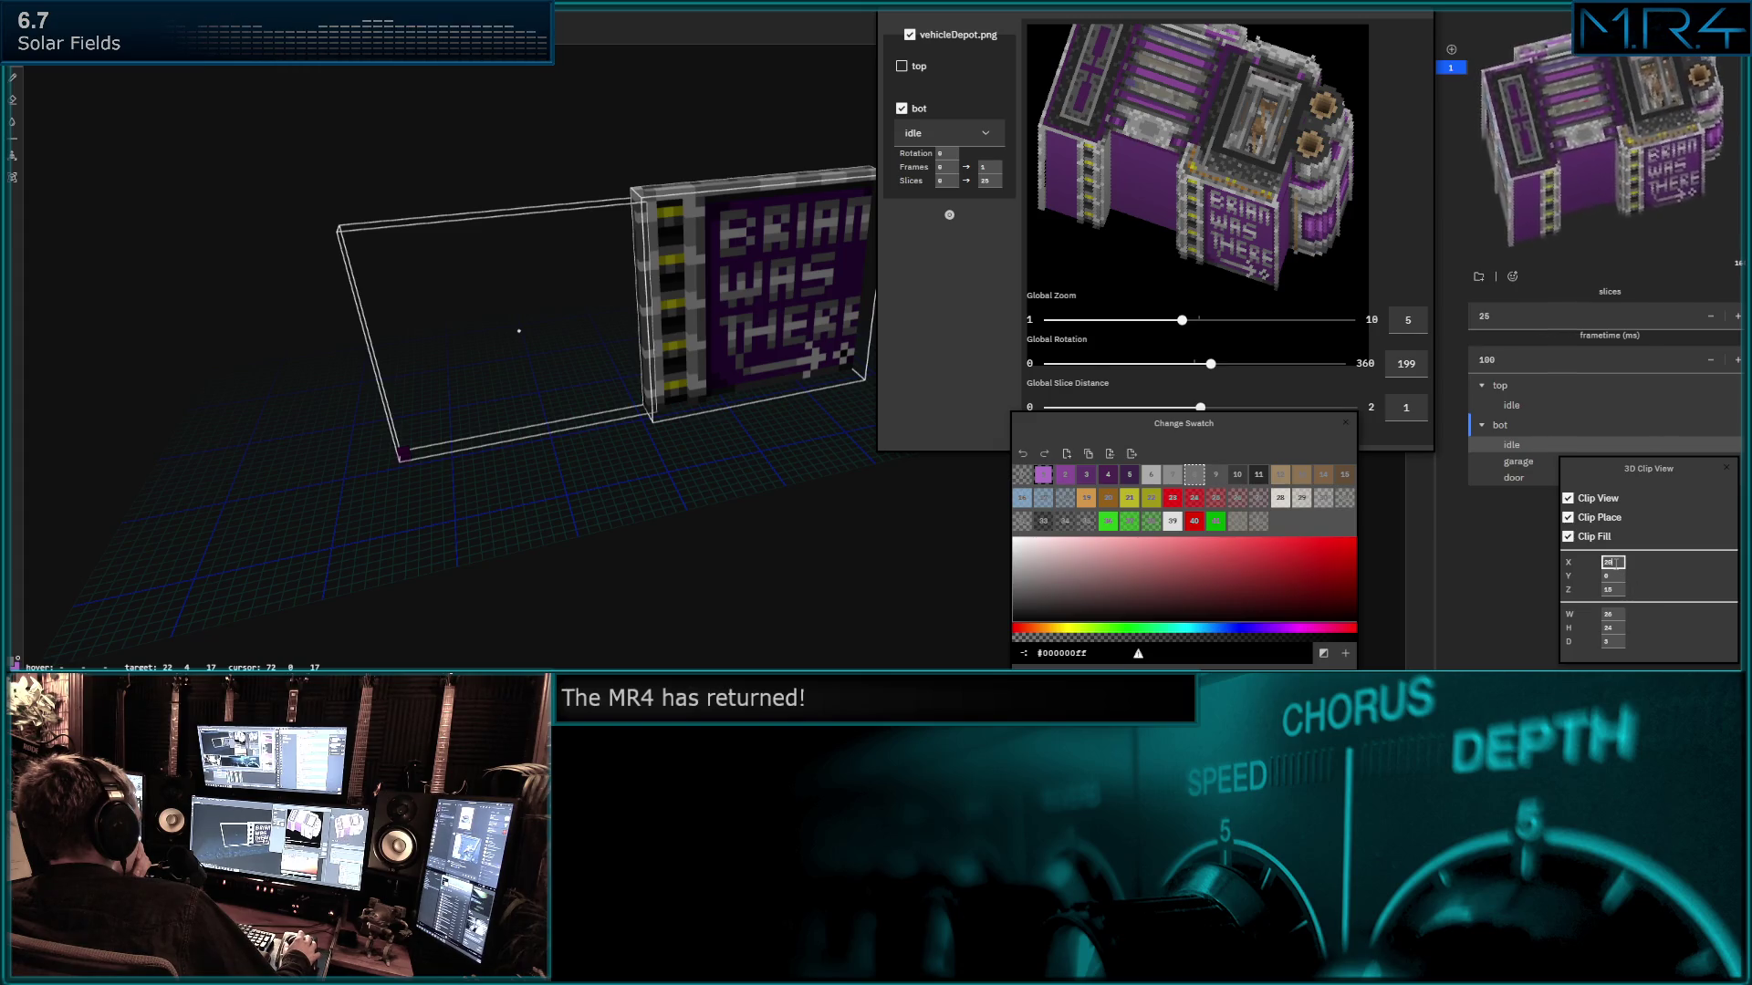
# Step the clip X position until the purple door panel shows beside the striped column.
pyautogui.press('Down')
pyautogui.press('Down')
pyautogui.press('Down')
pyautogui.press('Down')
pyautogui.press('Down')
pyautogui.press('Down')
pyautogui.press('Down')
pyautogui.press('Down')
pyautogui.press('Down')
pyautogui.press('Down')
pyautogui.press('Down')
pyautogui.press('Down')
pyautogui.press('Down')
pyautogui.press('Down')
pyautogui.press('Down')
pyautogui.press('Down')
pyautogui.press('Down')
pyautogui.press('Down')
pyautogui.press('Down')
pyautogui.press('Down')
pyautogui.press('Down')
pyautogui.press('Down')
pyautogui.press('Down')
pyautogui.press('Down')
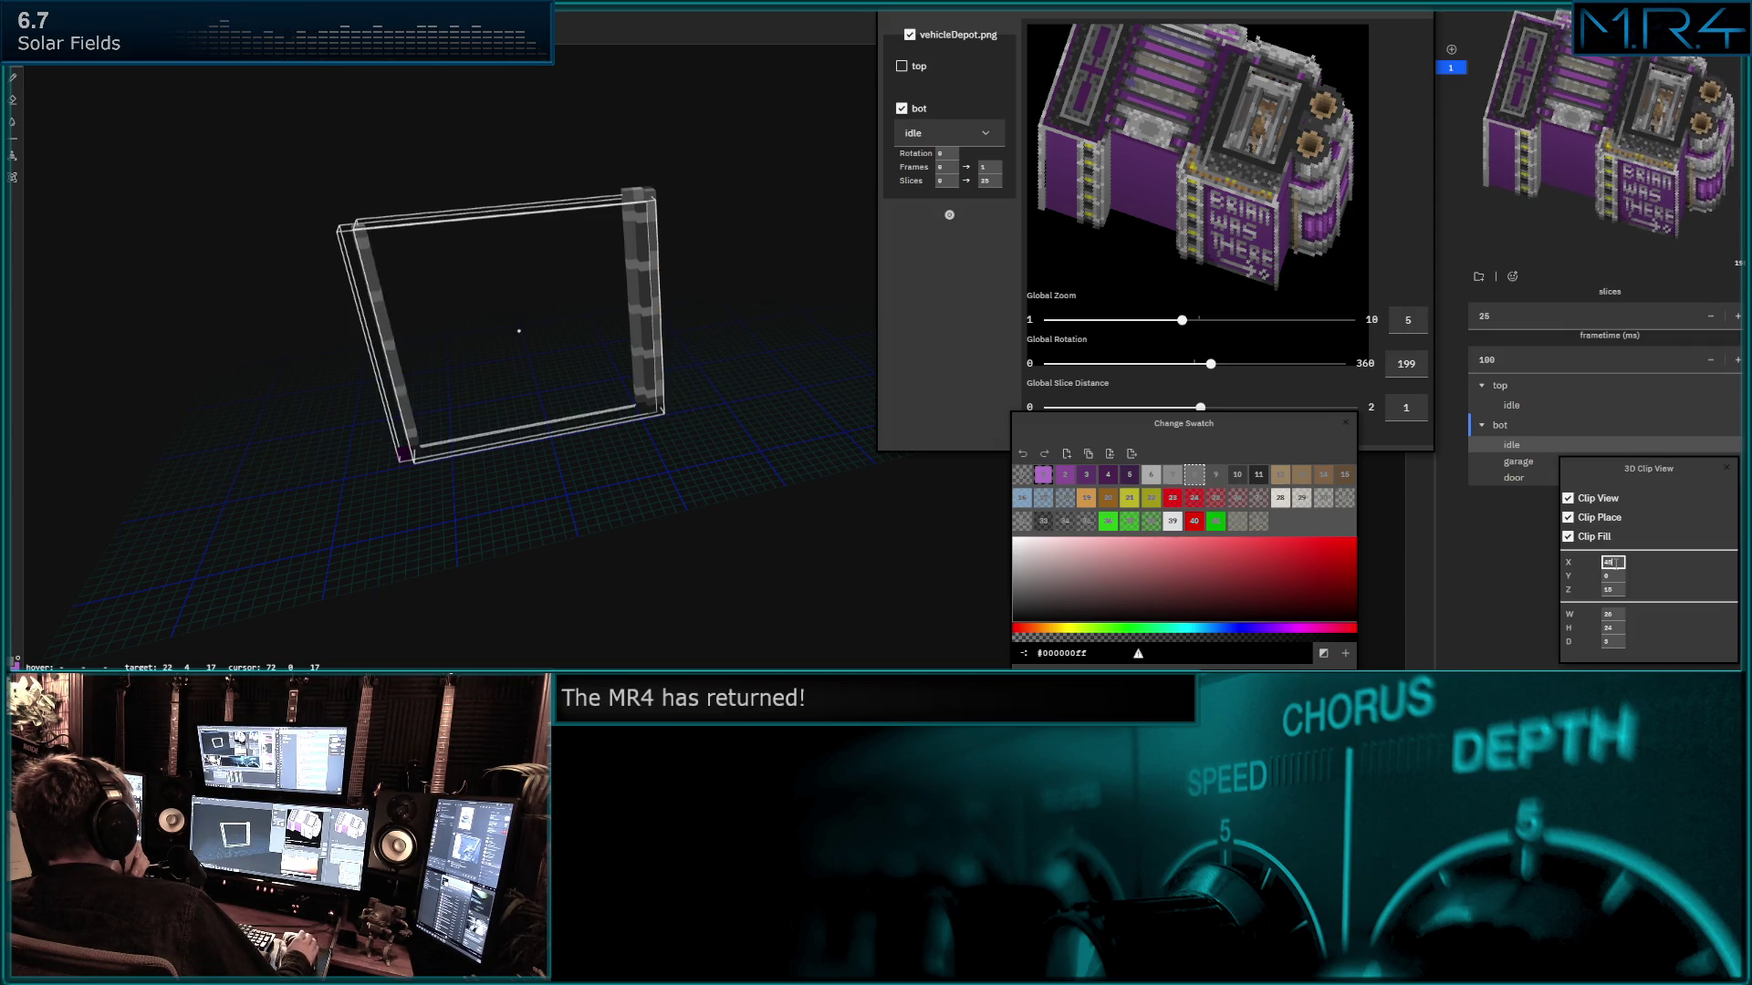
pyautogui.press('Down')
pyautogui.press('Down')
pyautogui.press('Down')
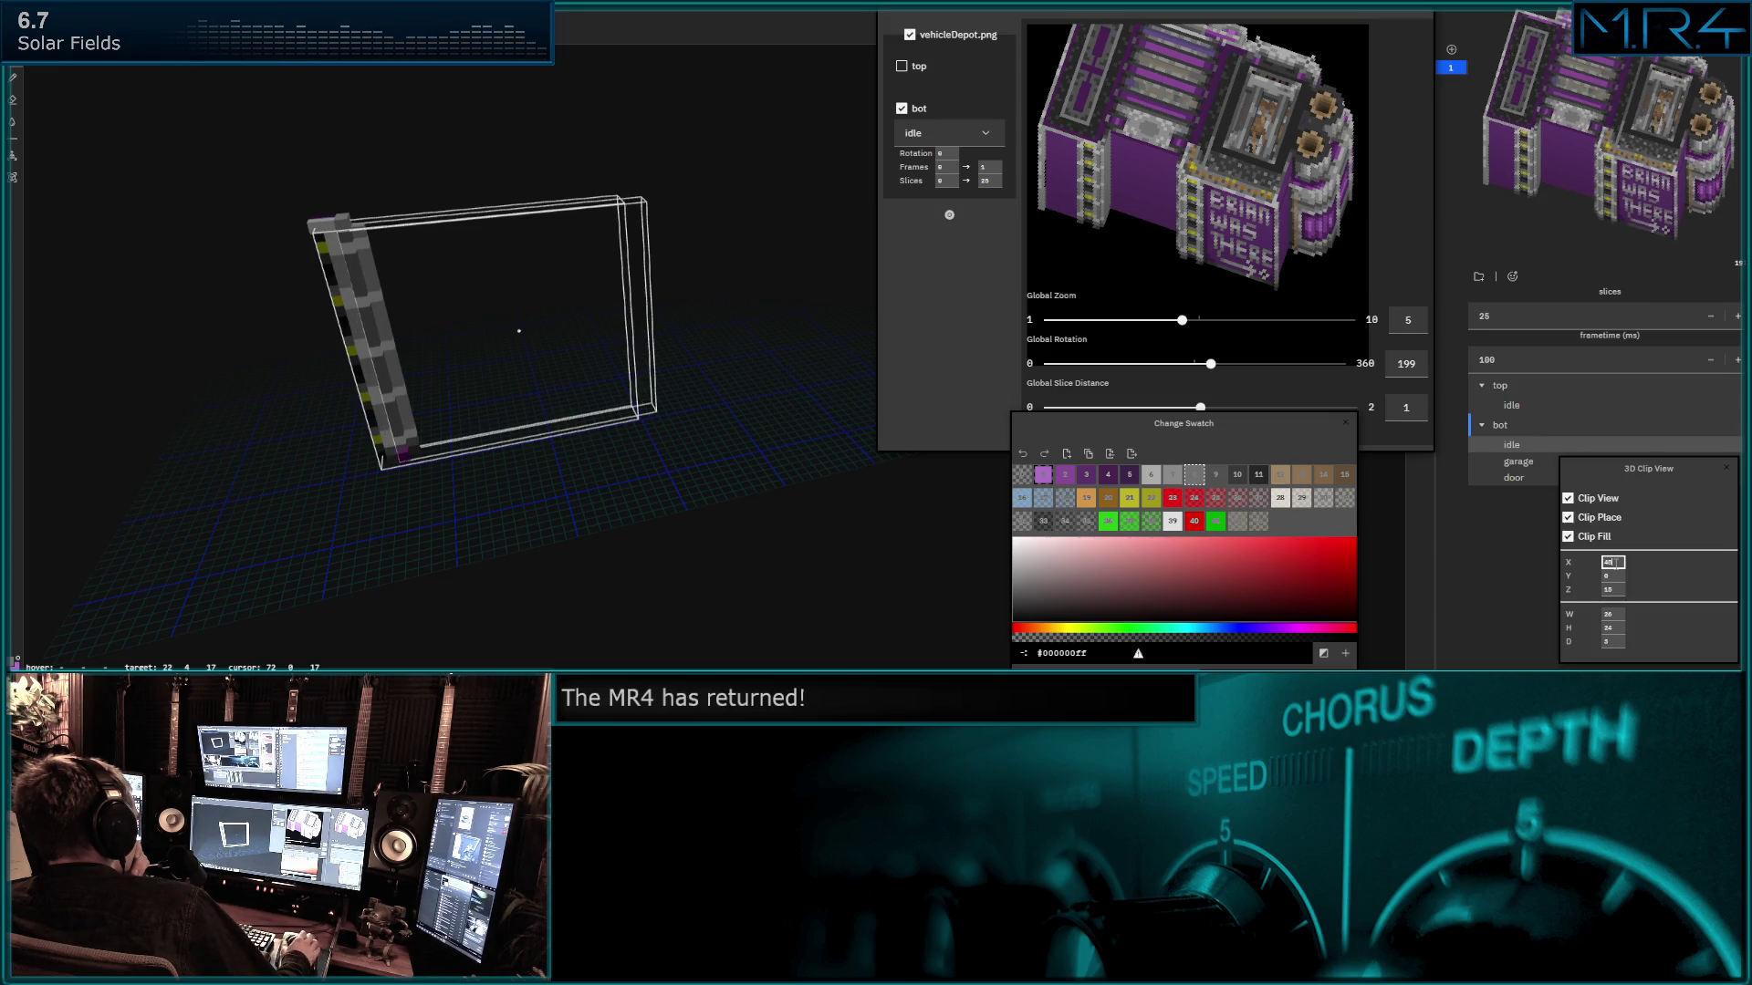
pyautogui.press('Down')
pyautogui.press('Down')
pyautogui.press('Down')
pyautogui.press('Down')
pyautogui.press('Down')
pyautogui.press('Down')
pyautogui.press('Down')
pyautogui.press('Down')
pyautogui.press('Down')
pyautogui.press('Down')
pyautogui.press('Down')
pyautogui.press('Down')
pyautogui.press('Down')
pyautogui.press('Down')
pyautogui.press('Down')
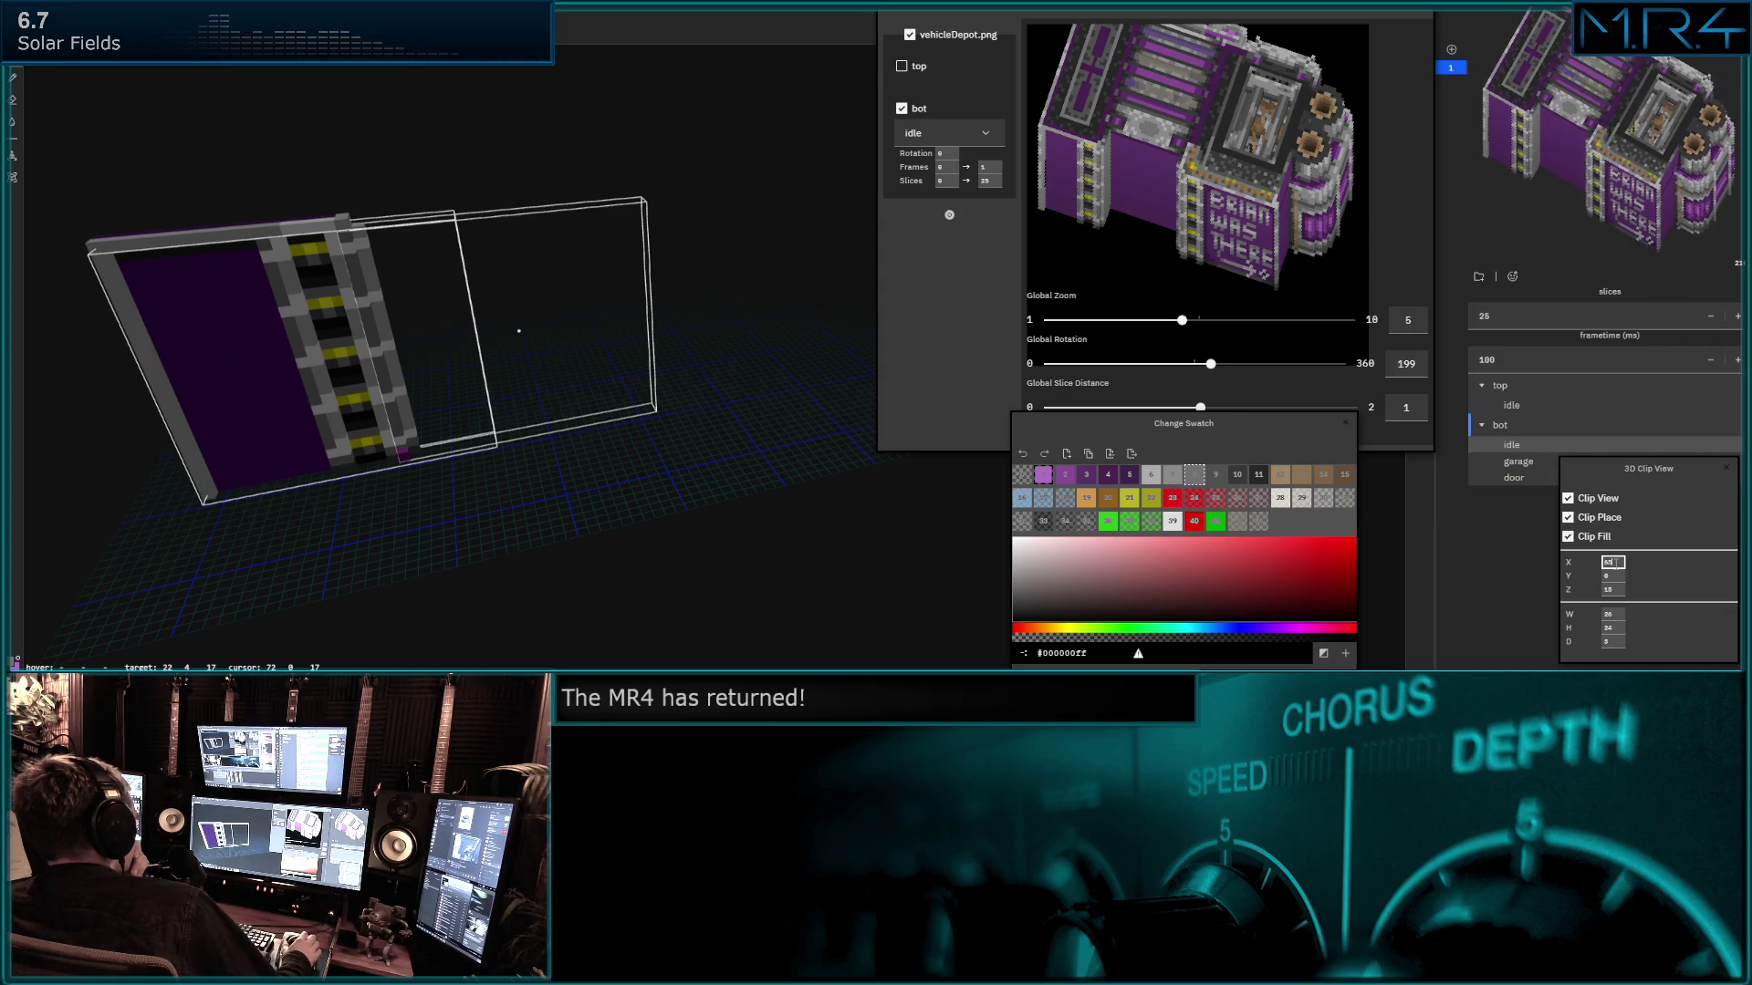
pyautogui.press('Down')
pyautogui.press('Down')
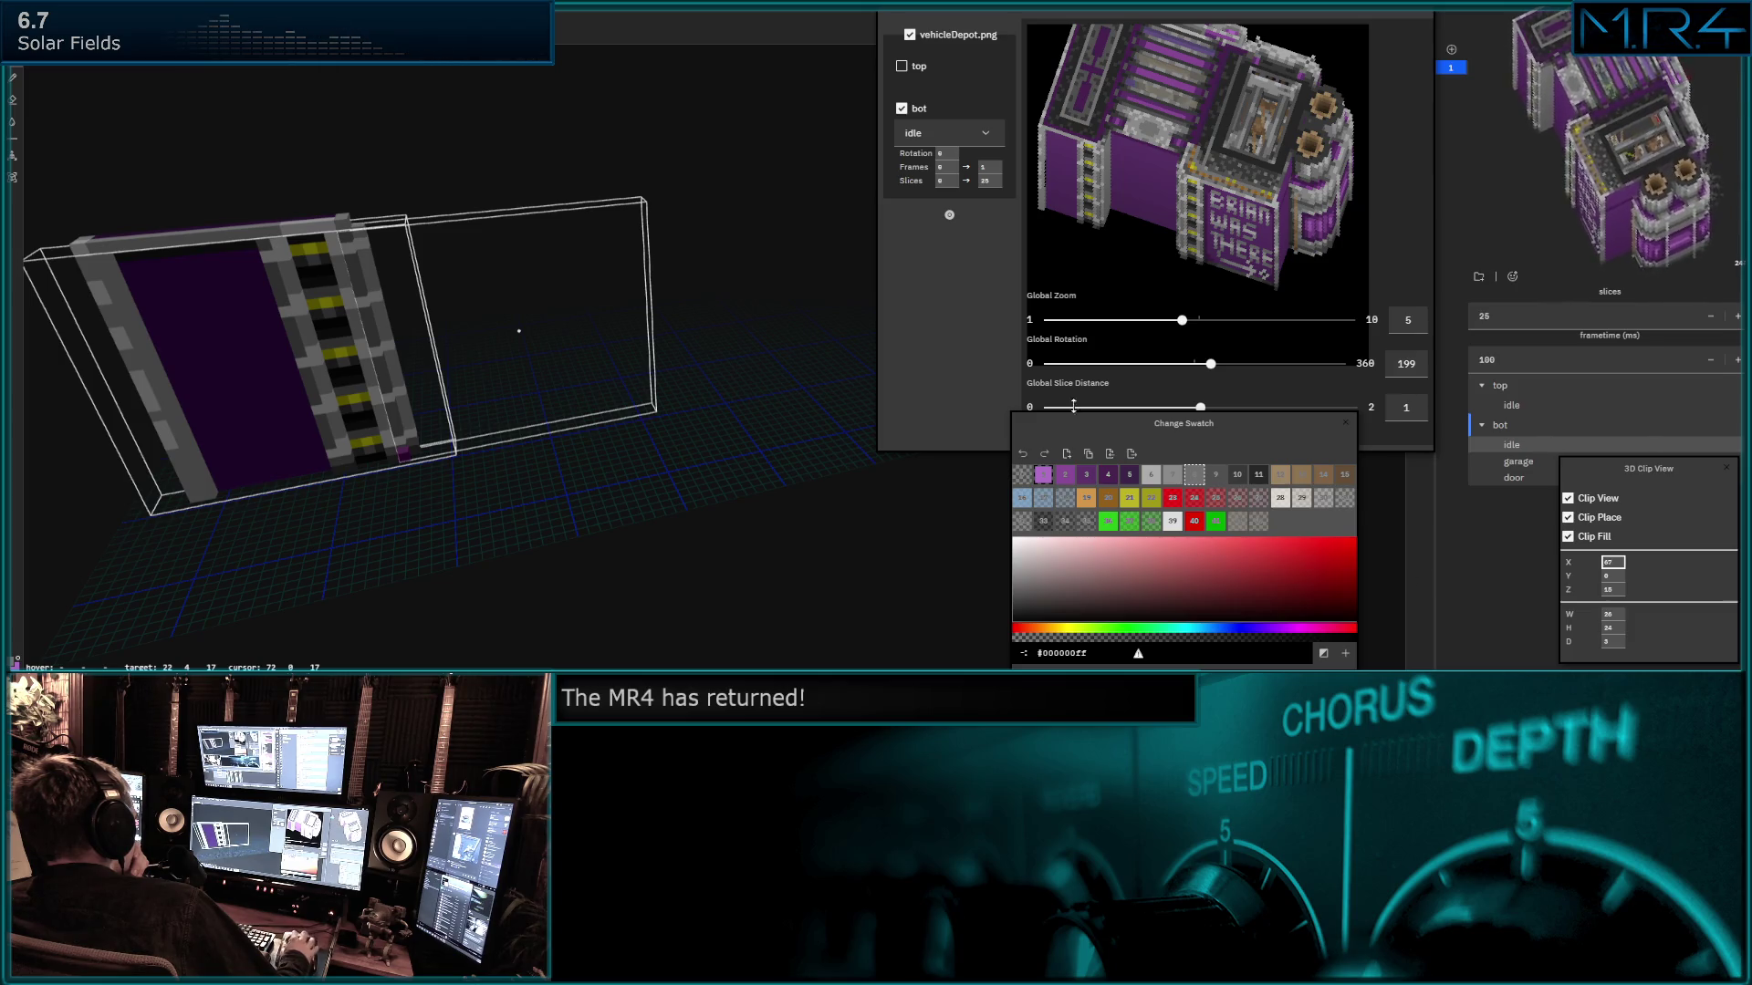
pyautogui.moveTo(489, 286); pyautogui.dragTo(733, 307, button='middle')
pyautogui.scroll(2, 582, 369)
pyautogui.scroll(1, 583, 367)
pyautogui.moveTo(582, 368)
pyautogui.mouseDown(button='middle')
pyautogui.moveTo(656, 405)
pyautogui.moveTo(682, 317)
pyautogui.mouseUp(button='middle')
pyautogui.scroll(1, 653, 404)
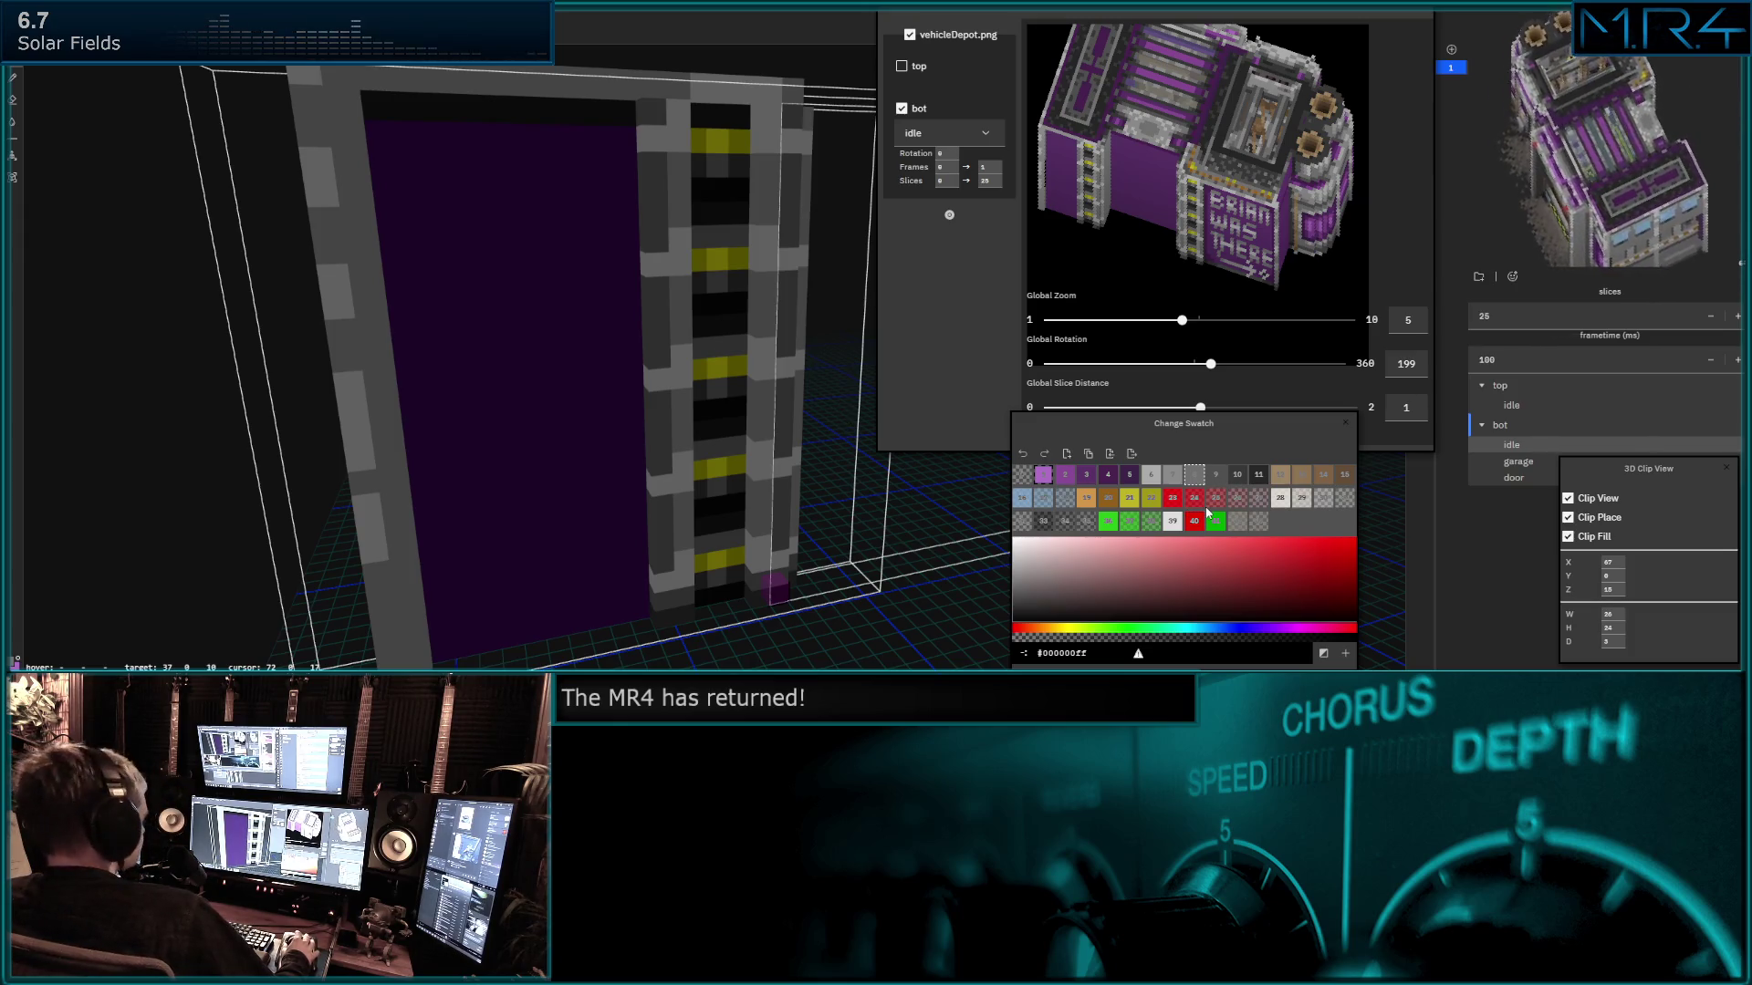
# Fill the dark recess on the column edge with grey.
pyautogui.moveTo(1206, 507)
pyautogui.mouseDown(button='middle')
pyautogui.moveTo(746, 426)
pyautogui.moveTo(528, 332)
pyautogui.moveTo(743, 440)
pyautogui.moveTo(810, 453)
pyautogui.moveTo(657, 397)
pyautogui.moveTo(651, 361)
pyautogui.moveTo(716, 339)
pyautogui.moveTo(470, 341)
pyautogui.moveTo(512, 329)
pyautogui.mouseUp(button='middle')
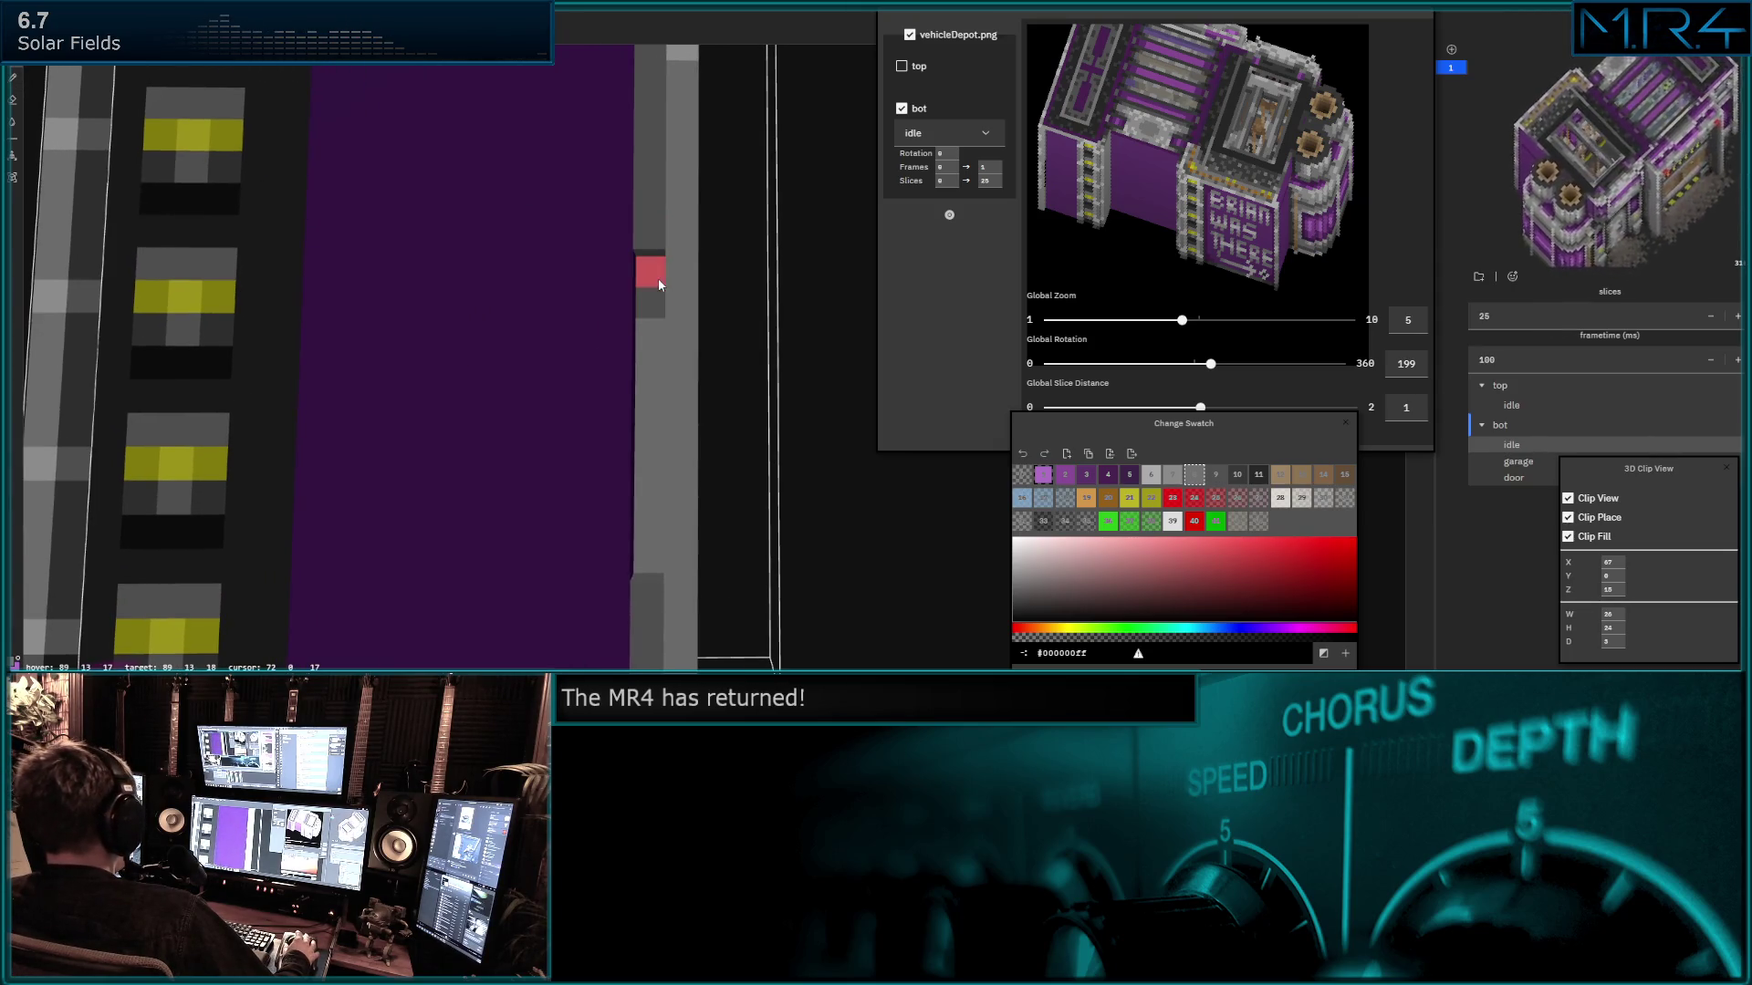
pyautogui.moveTo(651, 332); pyautogui.dragTo(599, 358, button='middle')
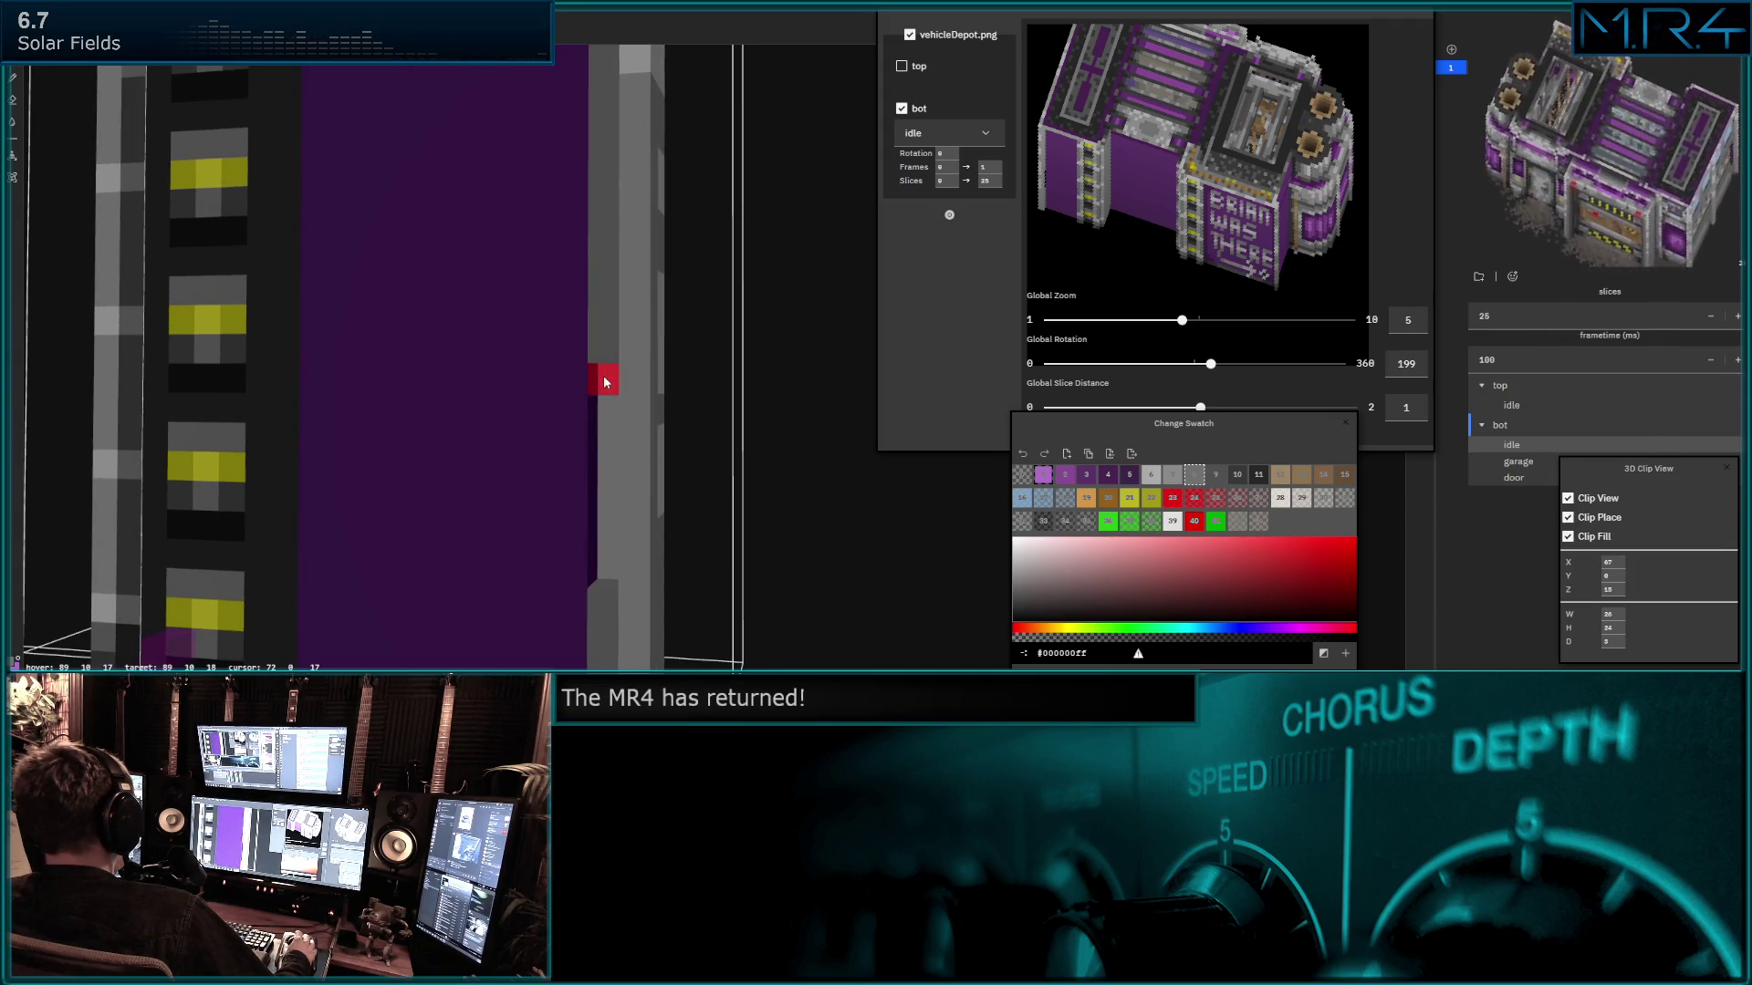
pyautogui.moveTo(607, 443); pyautogui.dragTo(604, 541)
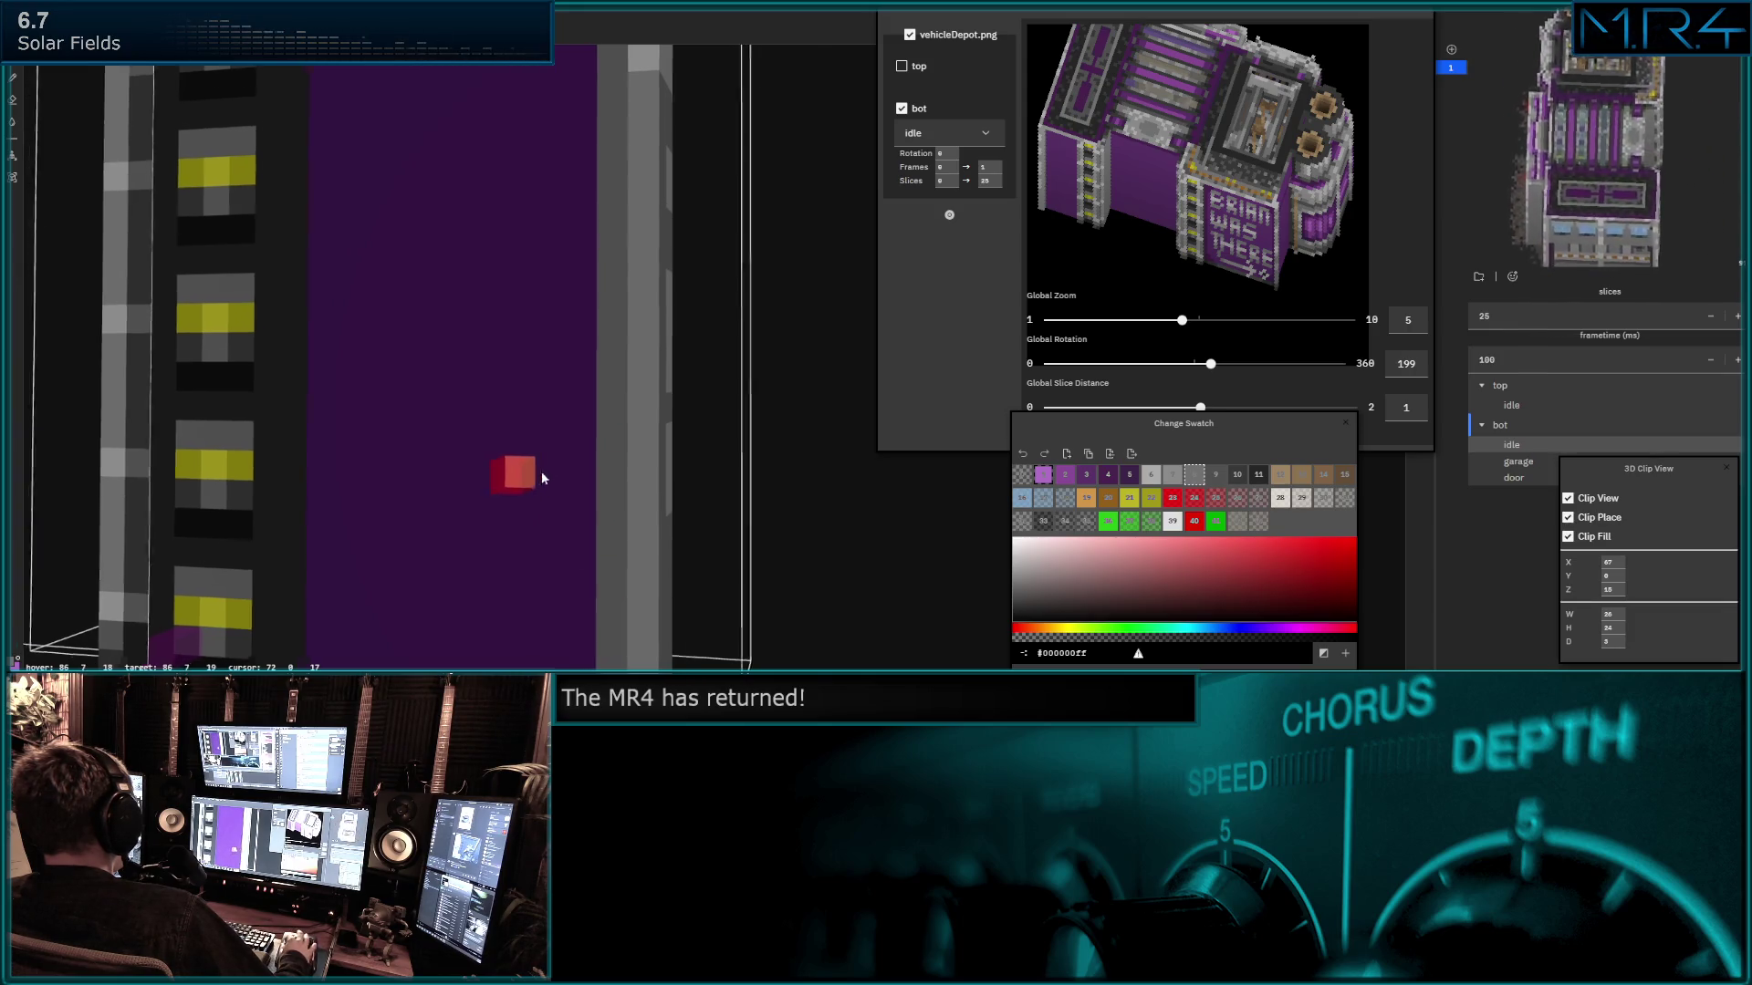
pyautogui.moveTo(535, 476); pyautogui.dragTo(1166, 505, button='middle')
# Repaint the purple door panel away, leaving a dark doorway, and pick black (swatch 10).
pyautogui.click(1213, 476)
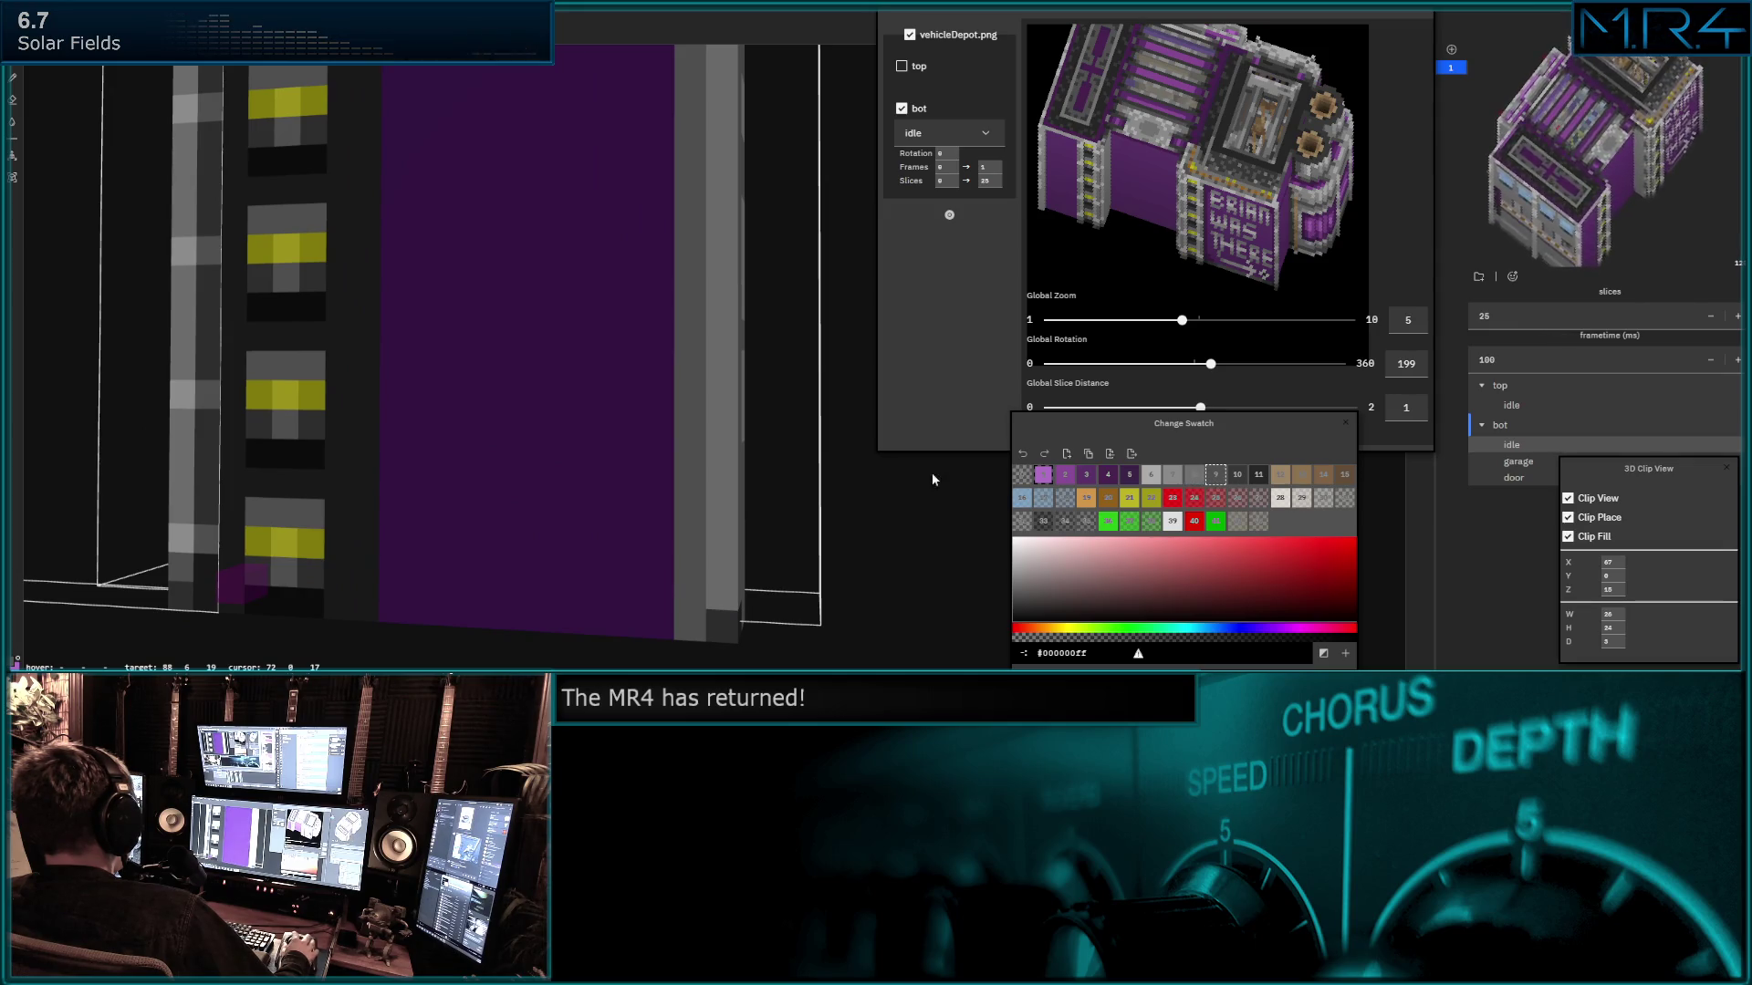
pyautogui.click(595, 396)
pyautogui.moveTo(596, 394)
pyautogui.mouseDown(button='middle')
pyautogui.moveTo(304, 378)
pyautogui.moveTo(423, 313)
pyautogui.moveTo(375, 439)
pyautogui.moveTo(489, 397)
pyautogui.moveTo(471, 388)
pyautogui.moveTo(597, 399)
pyautogui.moveTo(465, 408)
pyautogui.moveTo(970, 429)
pyautogui.mouseUp(button='middle')
pyautogui.scroll(2, 522, 396)
pyautogui.click(1235, 475)
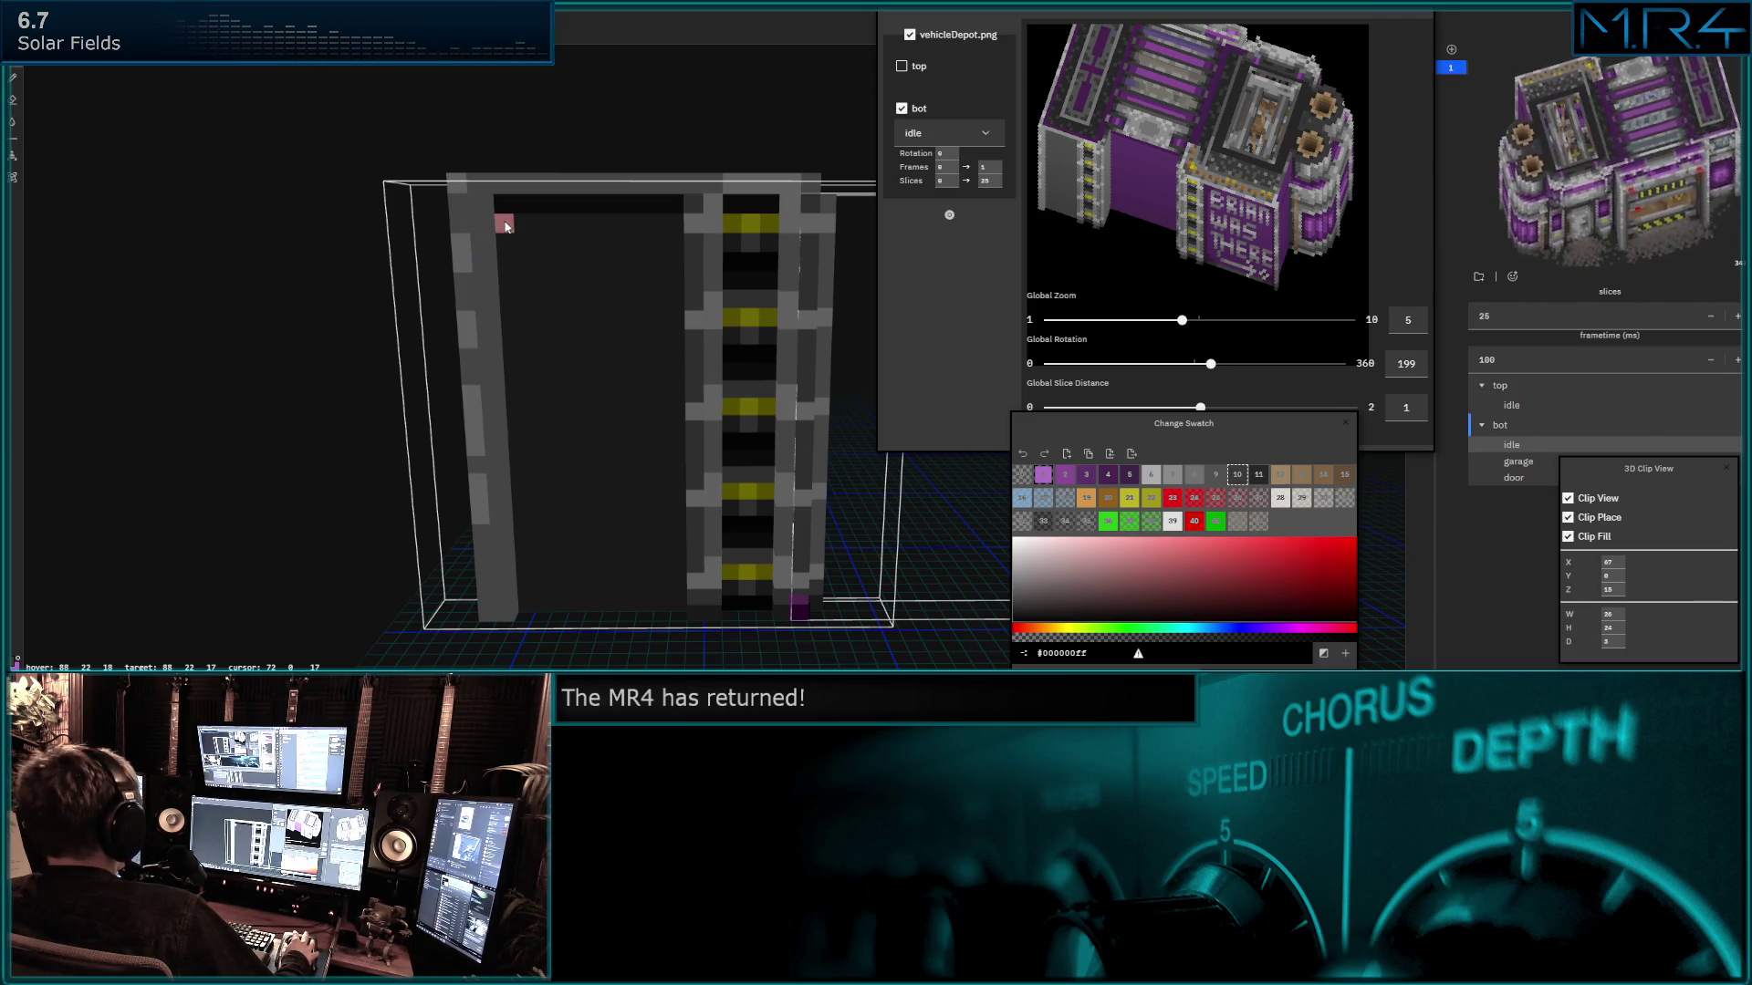
# Paint black into the opening's top corners and a row along its bottom, then pick swatch 11.
pyautogui.moveTo(665, 333)
pyautogui.mouseDown(button='middle')
pyautogui.moveTo(695, 282)
pyautogui.moveTo(614, 270)
pyautogui.mouseUp(button='middle')
pyautogui.click(620, 281)
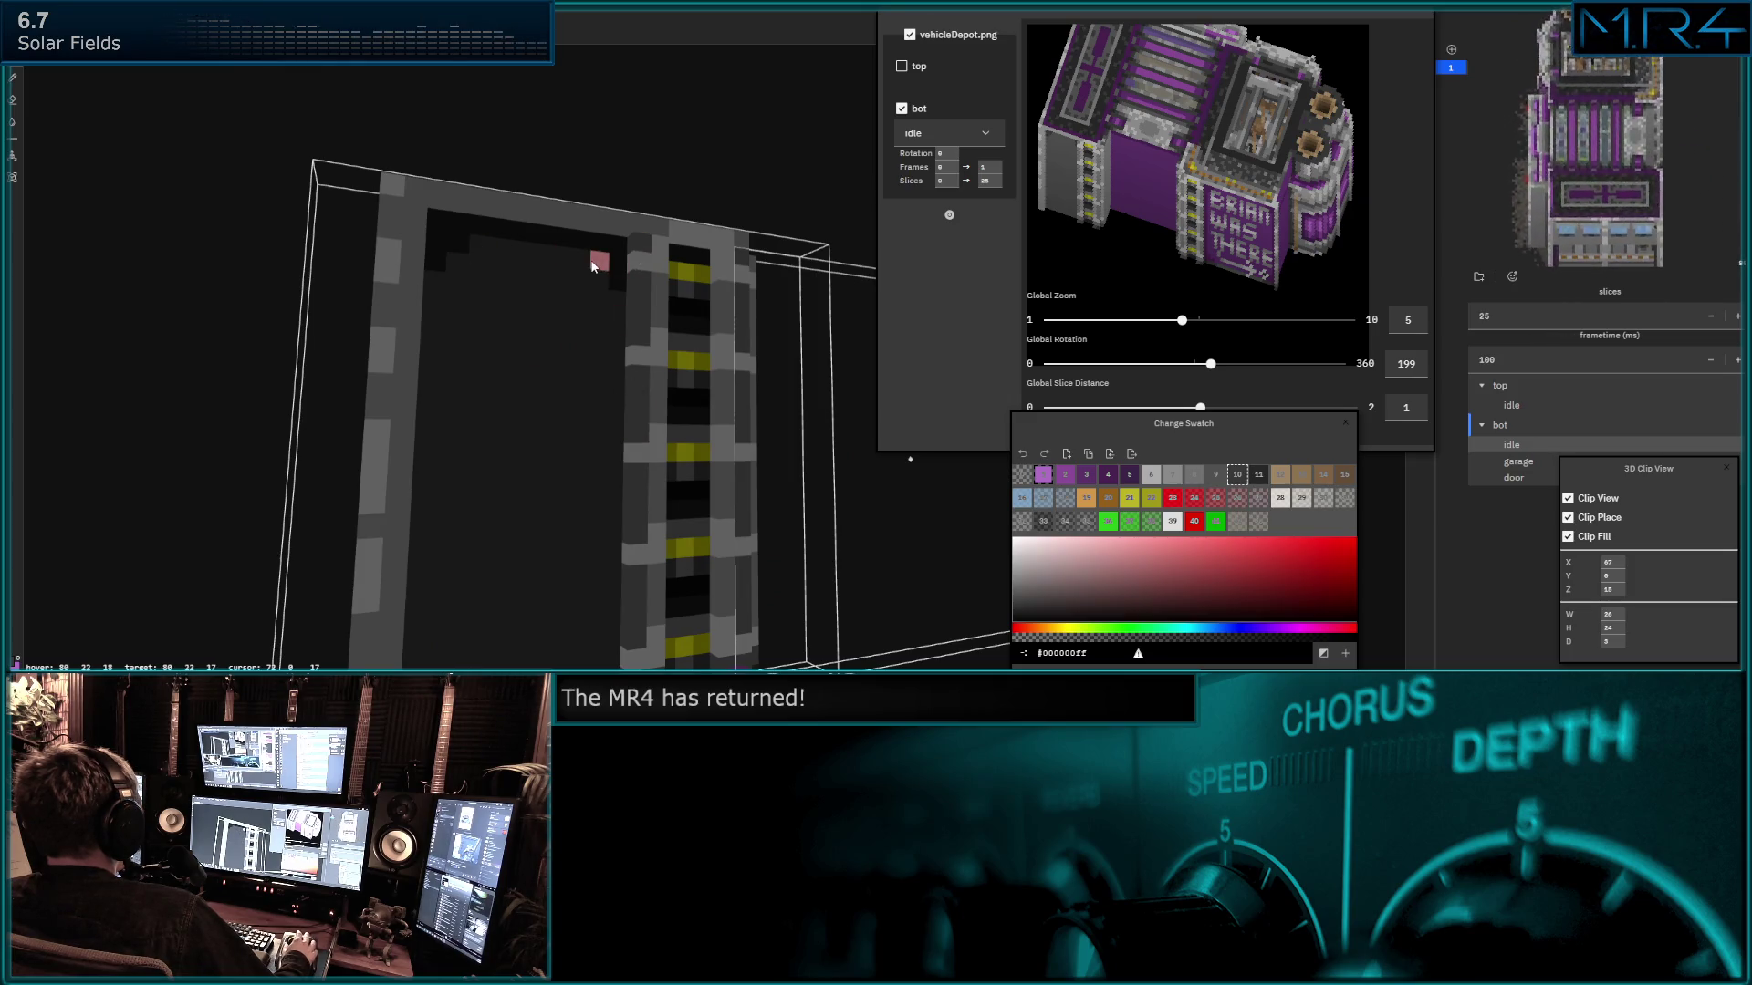
pyautogui.moveTo(557, 575)
pyautogui.mouseDown(button='middle')
pyautogui.moveTo(492, 566)
pyautogui.moveTo(483, 651)
pyautogui.mouseUp(button='middle')
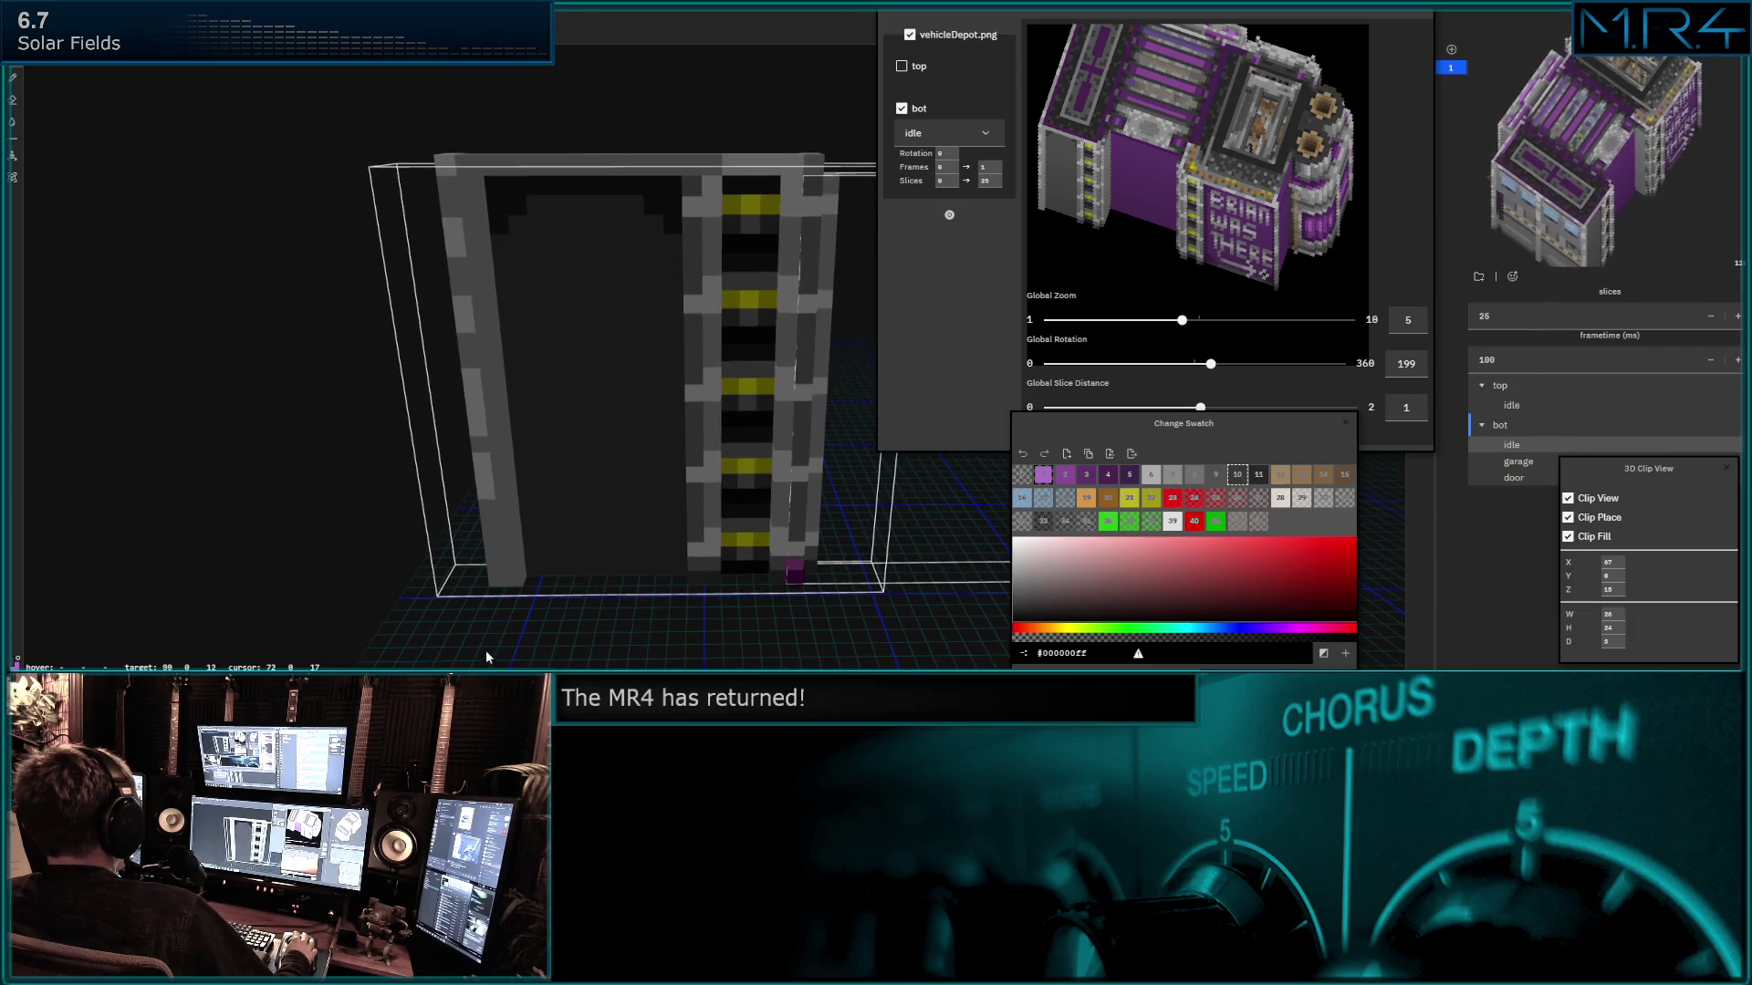
pyautogui.moveTo(543, 562); pyautogui.dragTo(652, 574)
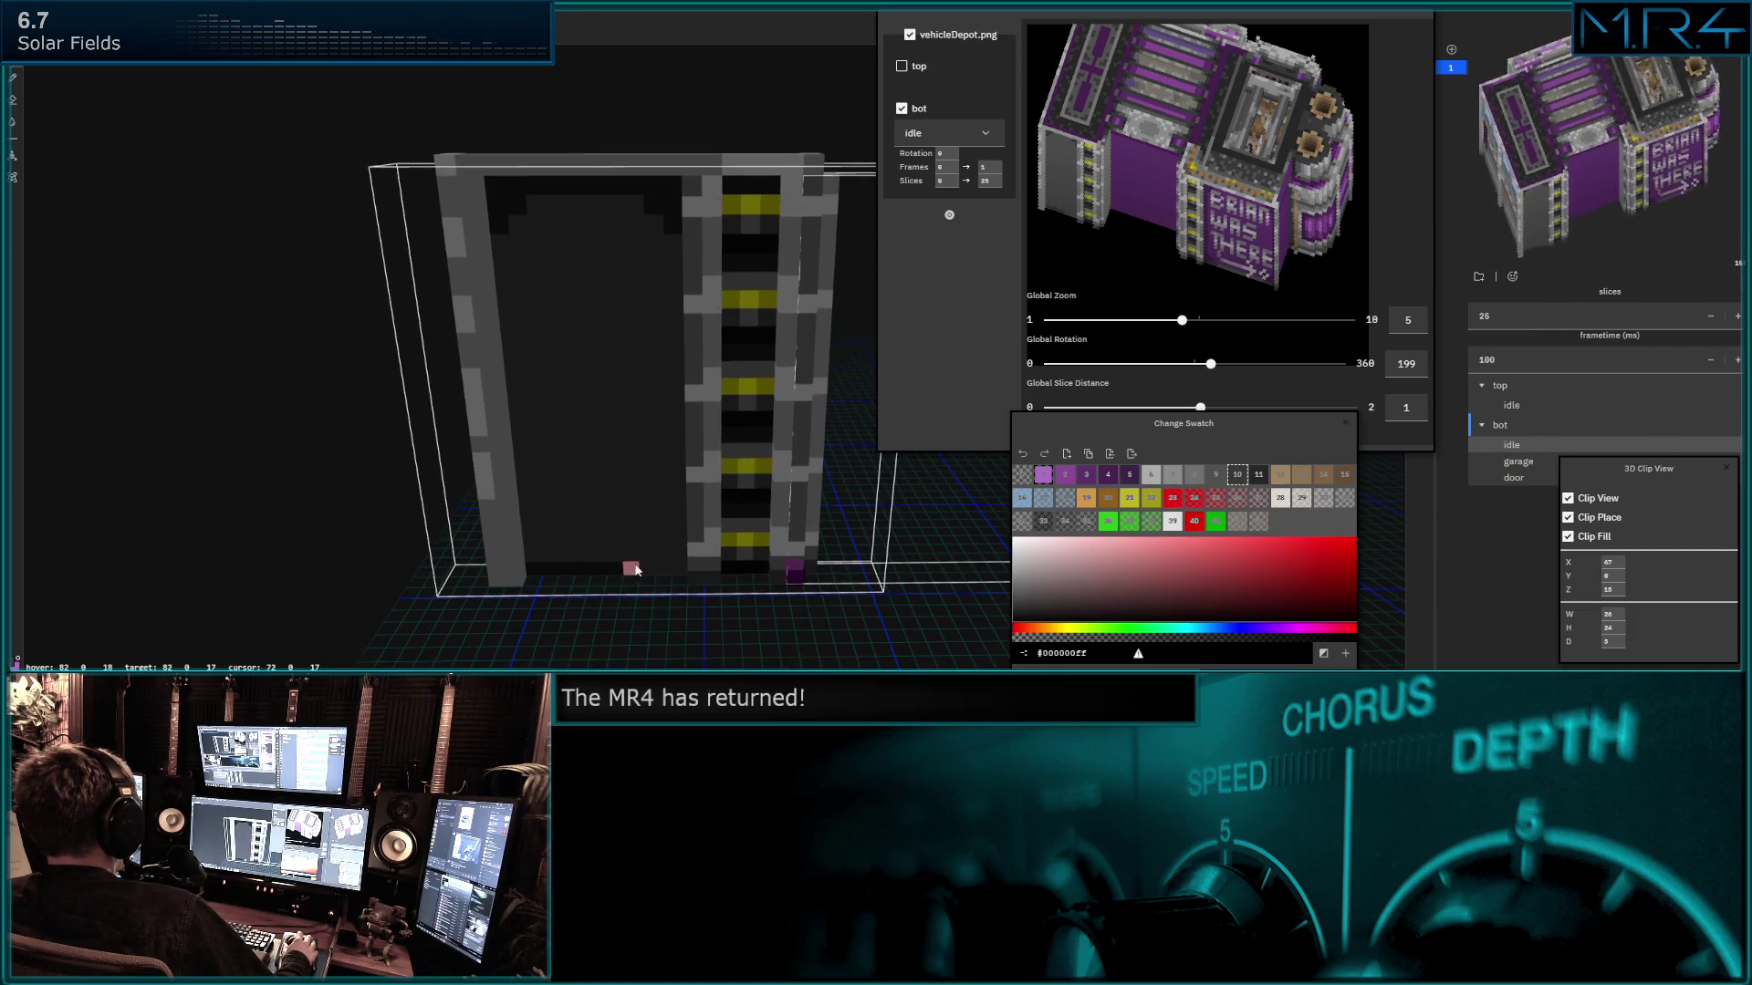
pyautogui.click(1258, 474)
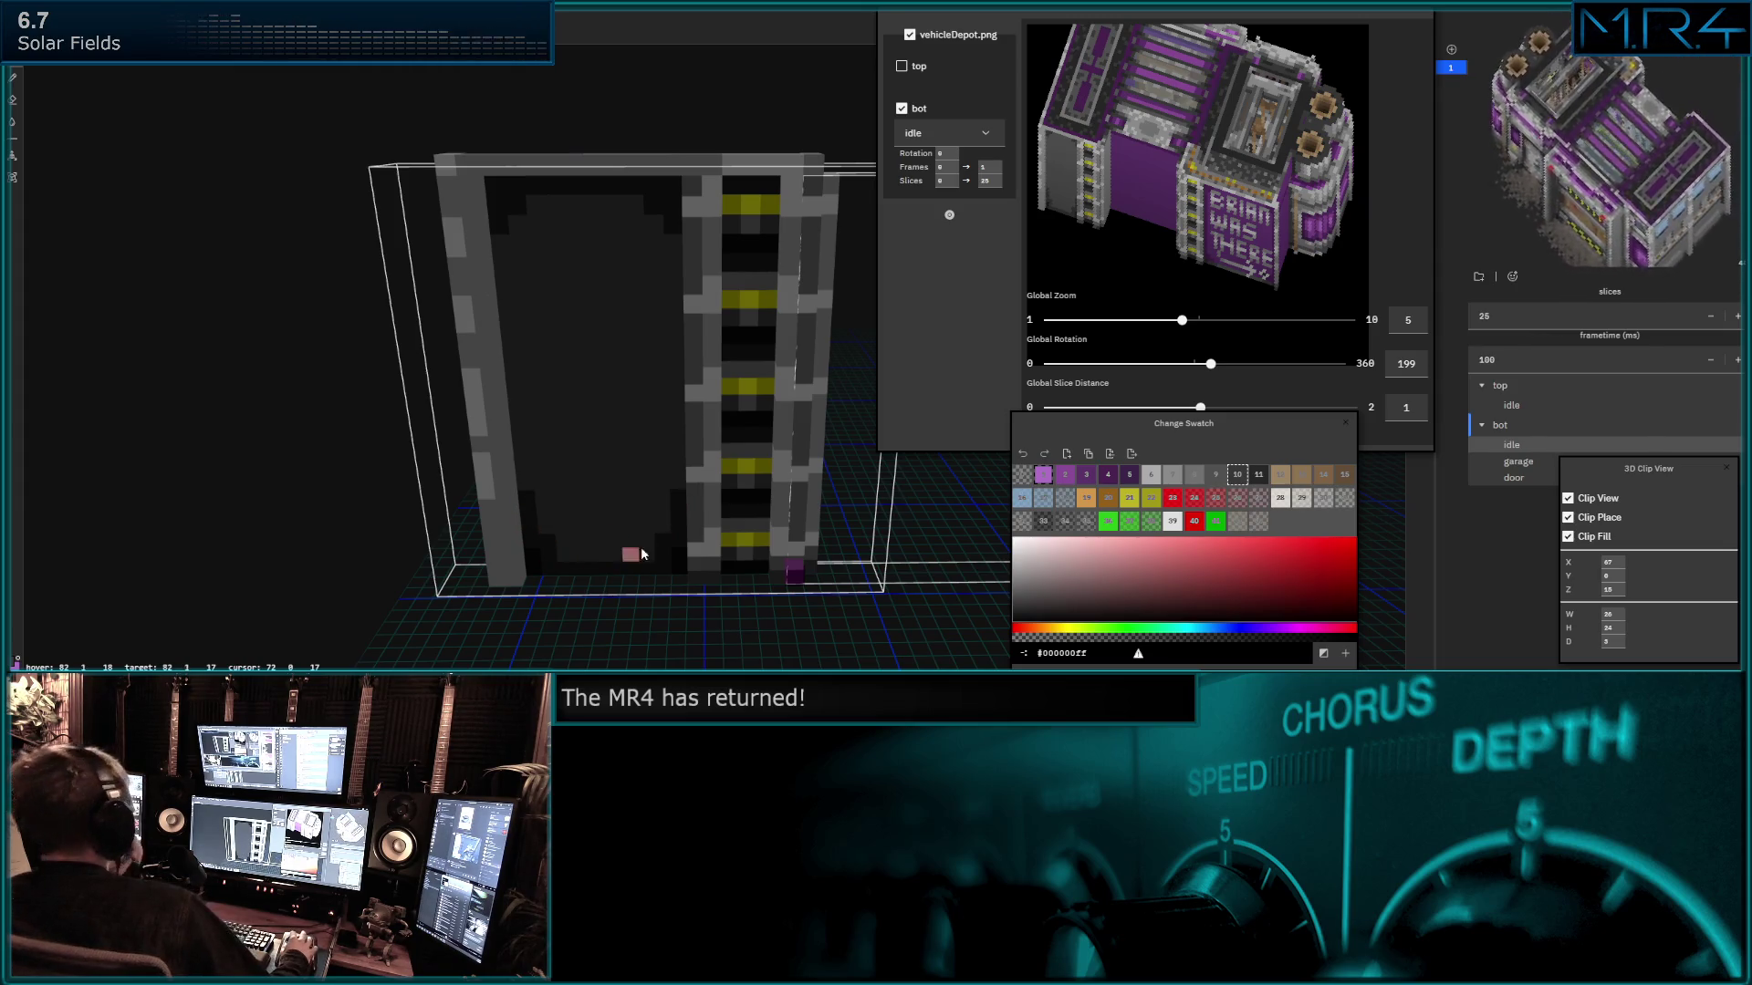
pyautogui.scroll(2, 724, 474)
pyautogui.scroll(2, 724, 473)
pyautogui.scroll(2, 760, 422)
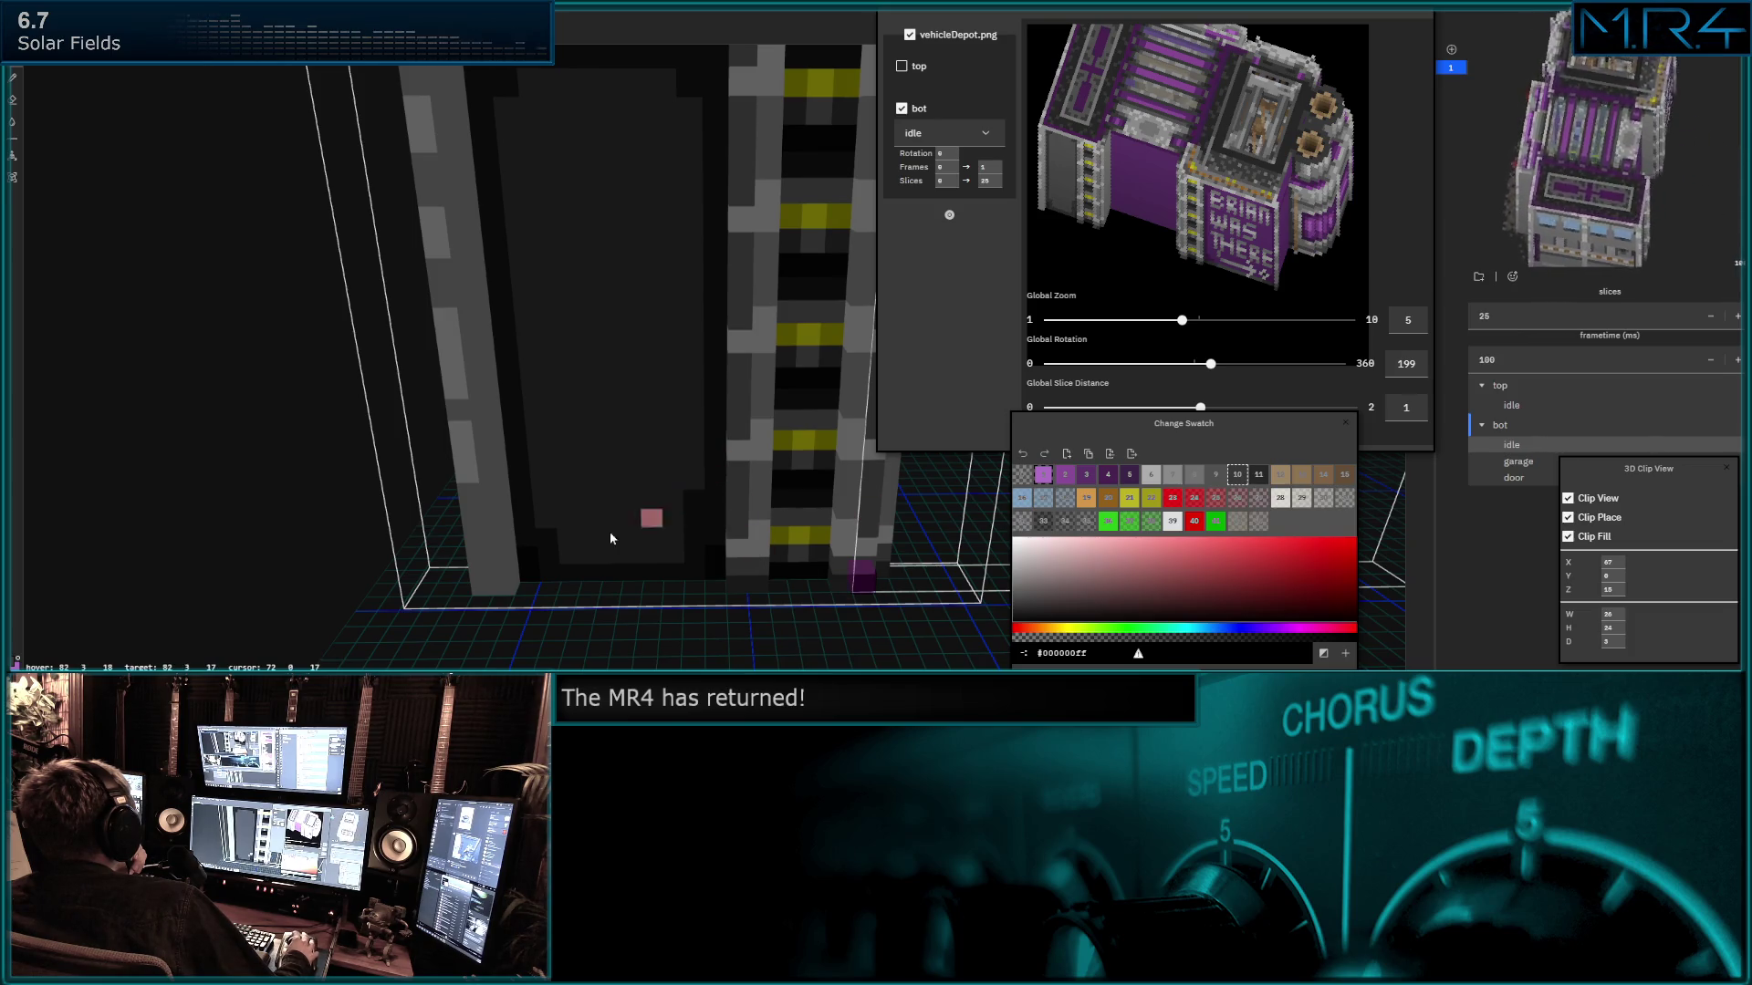
# Draw the grey vertical bars of two H shapes on the dark door panel.
pyautogui.moveTo(541, 491)
pyautogui.mouseDown(button='middle')
pyautogui.moveTo(577, 426)
pyautogui.moveTo(566, 335)
pyautogui.mouseUp(button='middle')
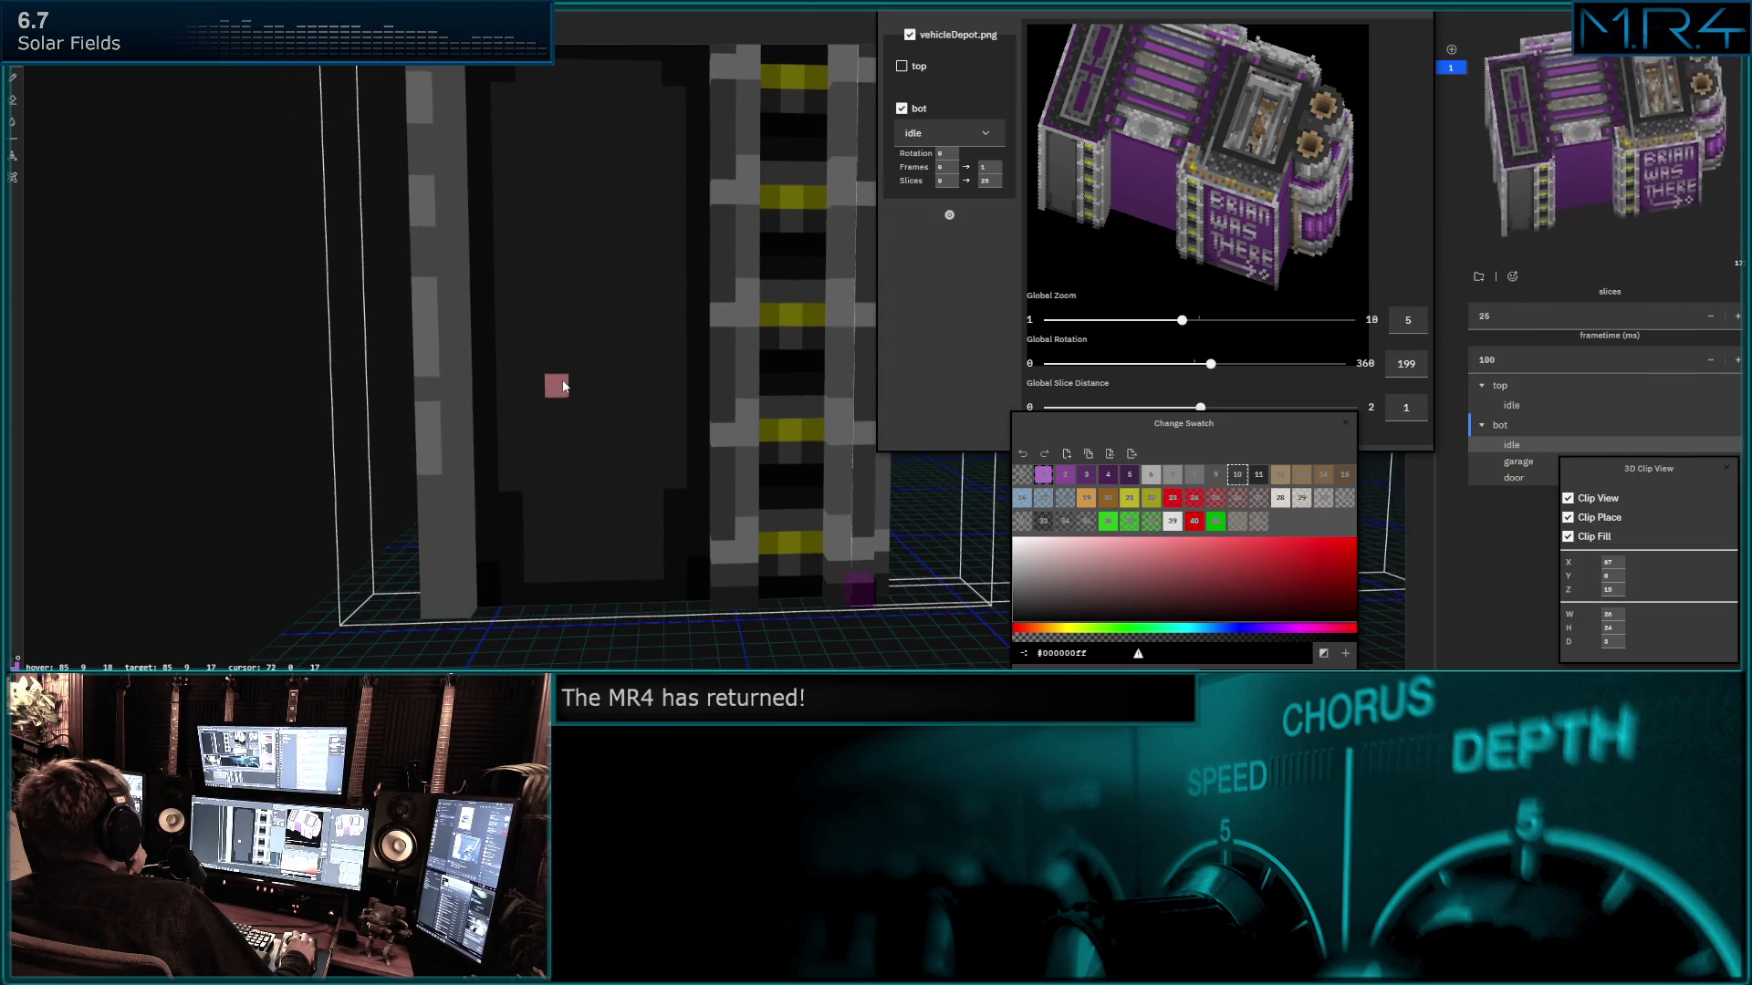
pyautogui.click(1213, 482)
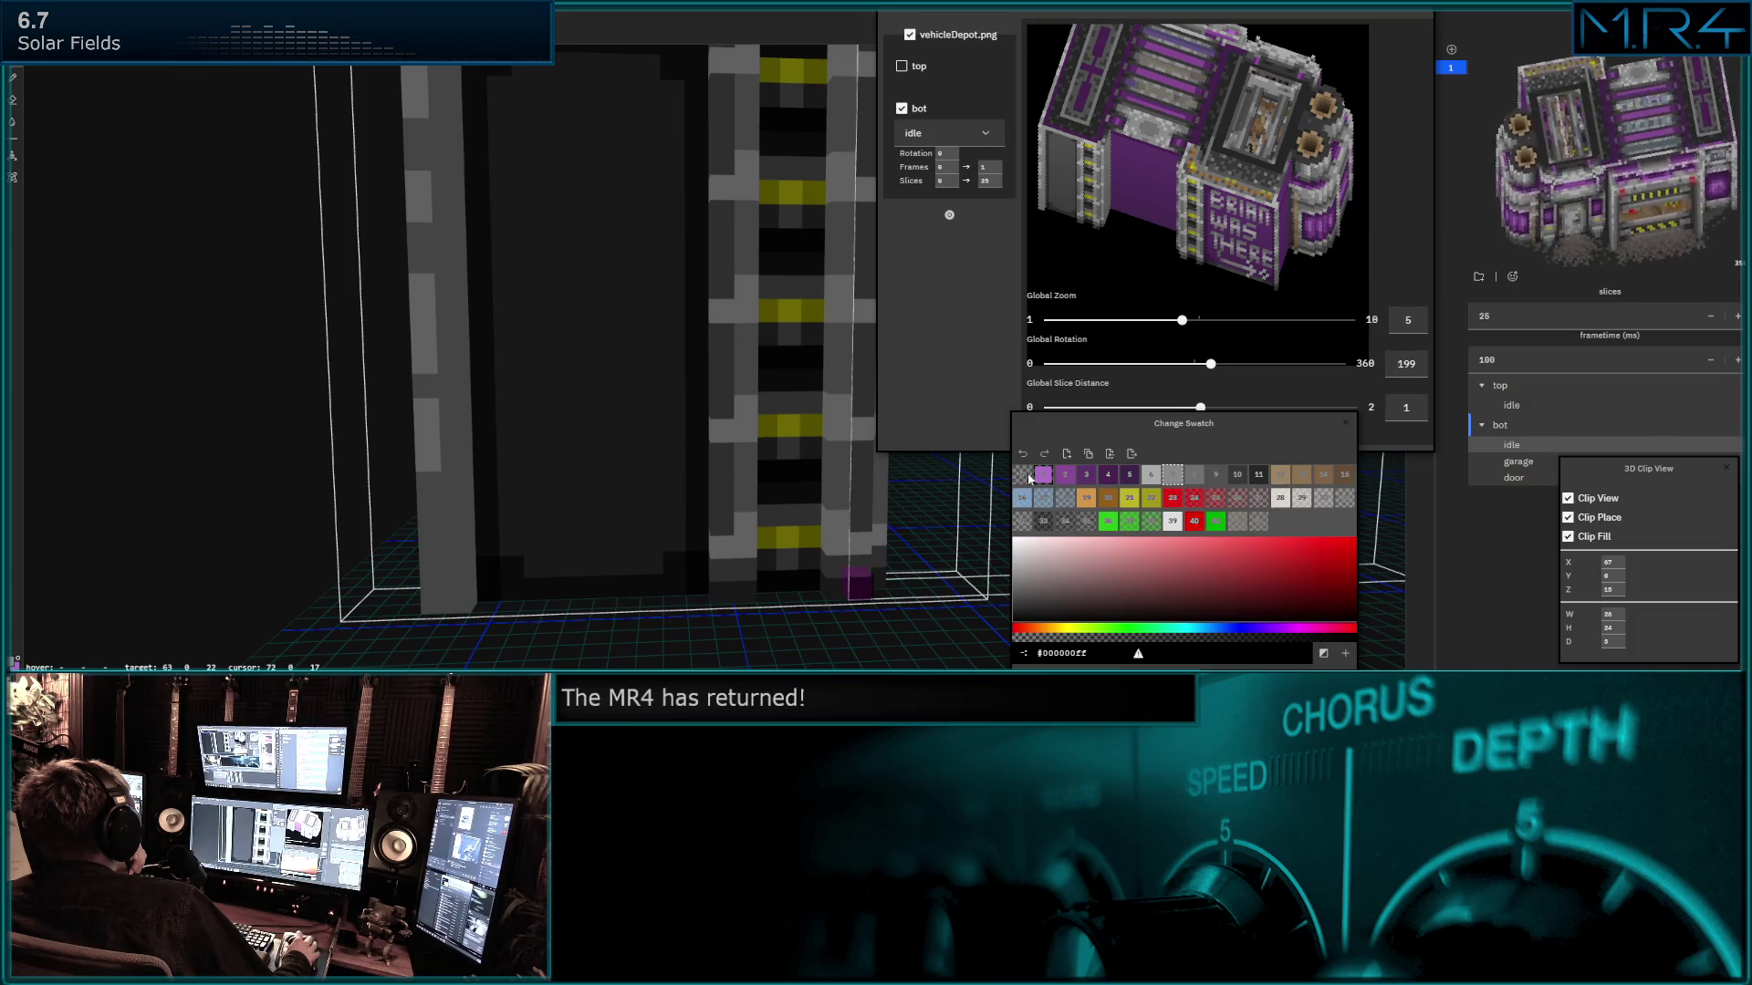
pyautogui.click(557, 525)
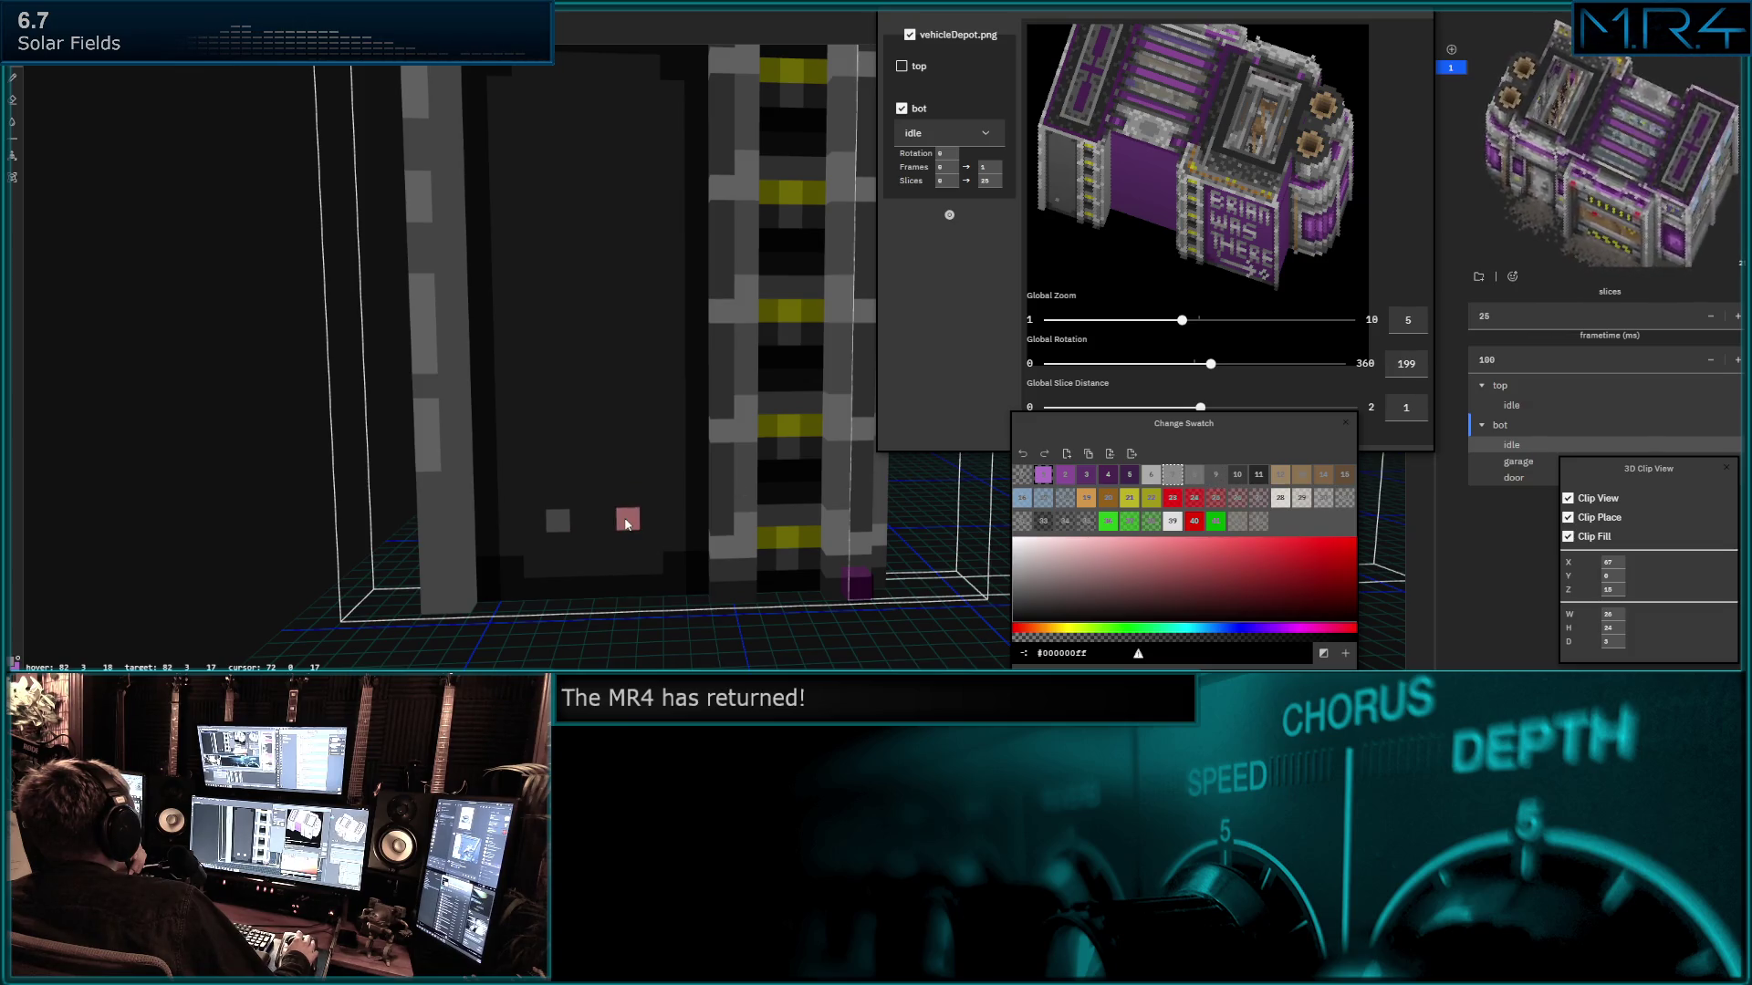
pyautogui.moveTo(551, 499); pyautogui.dragTo(555, 416)
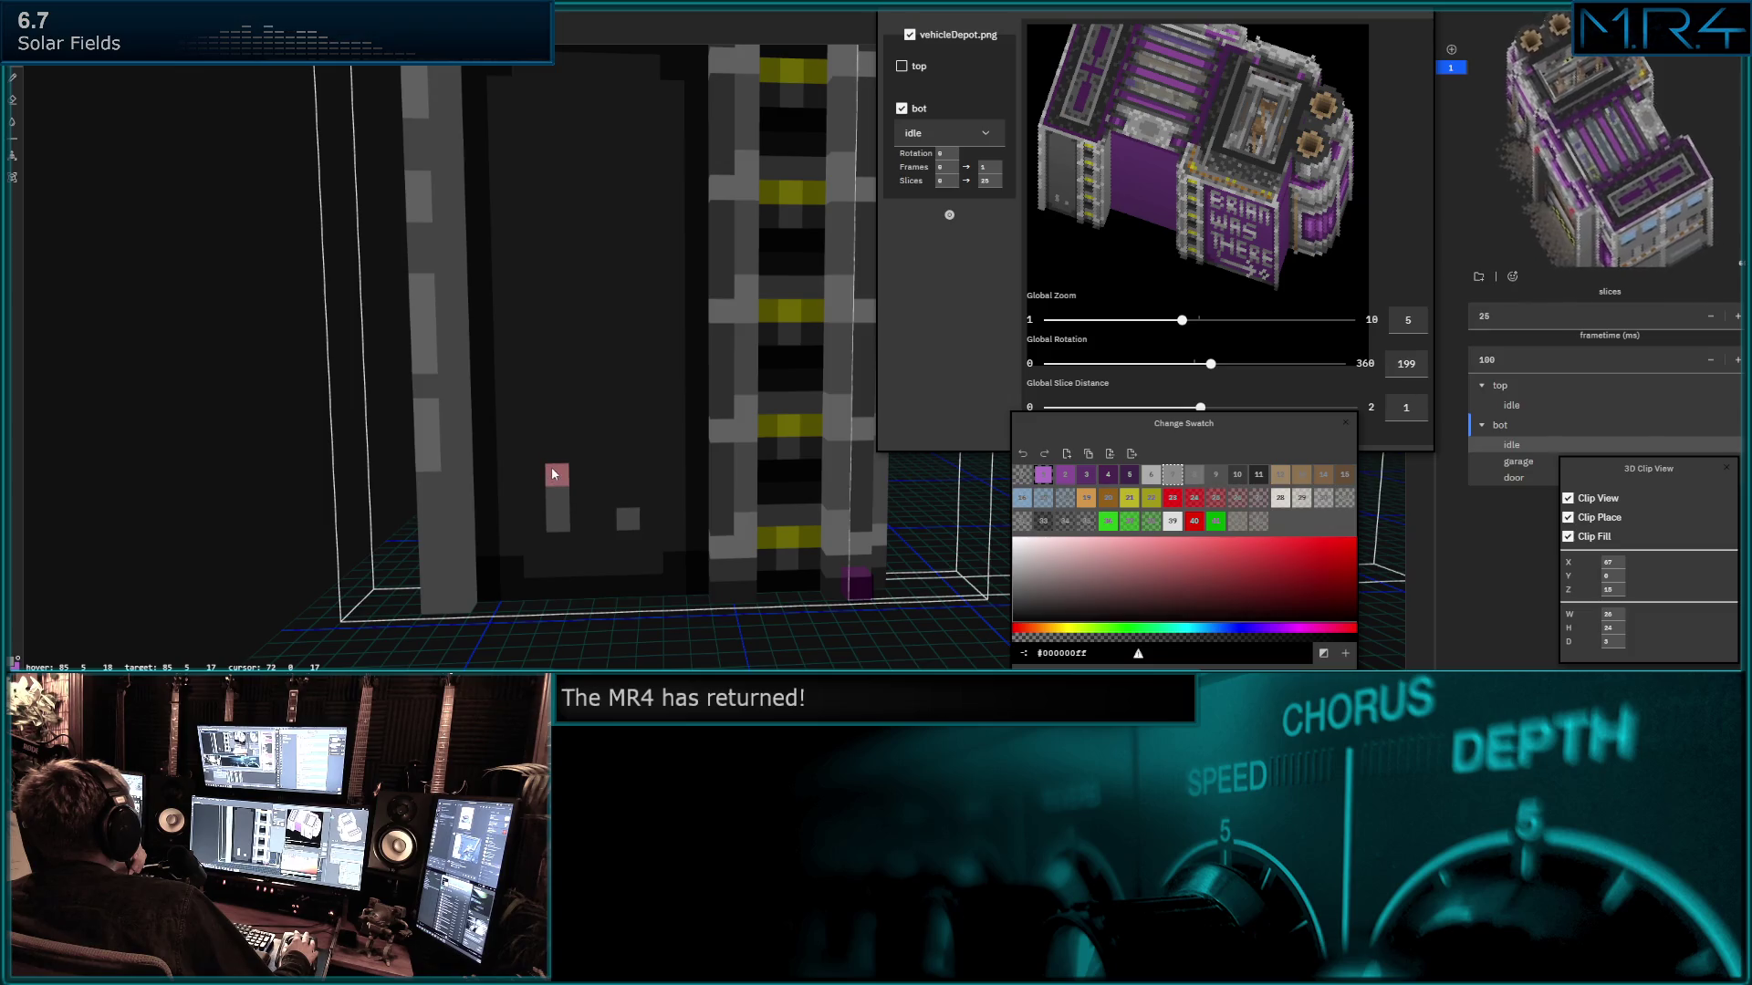
pyautogui.moveTo(554, 410); pyautogui.dragTo(557, 495, button='middle')
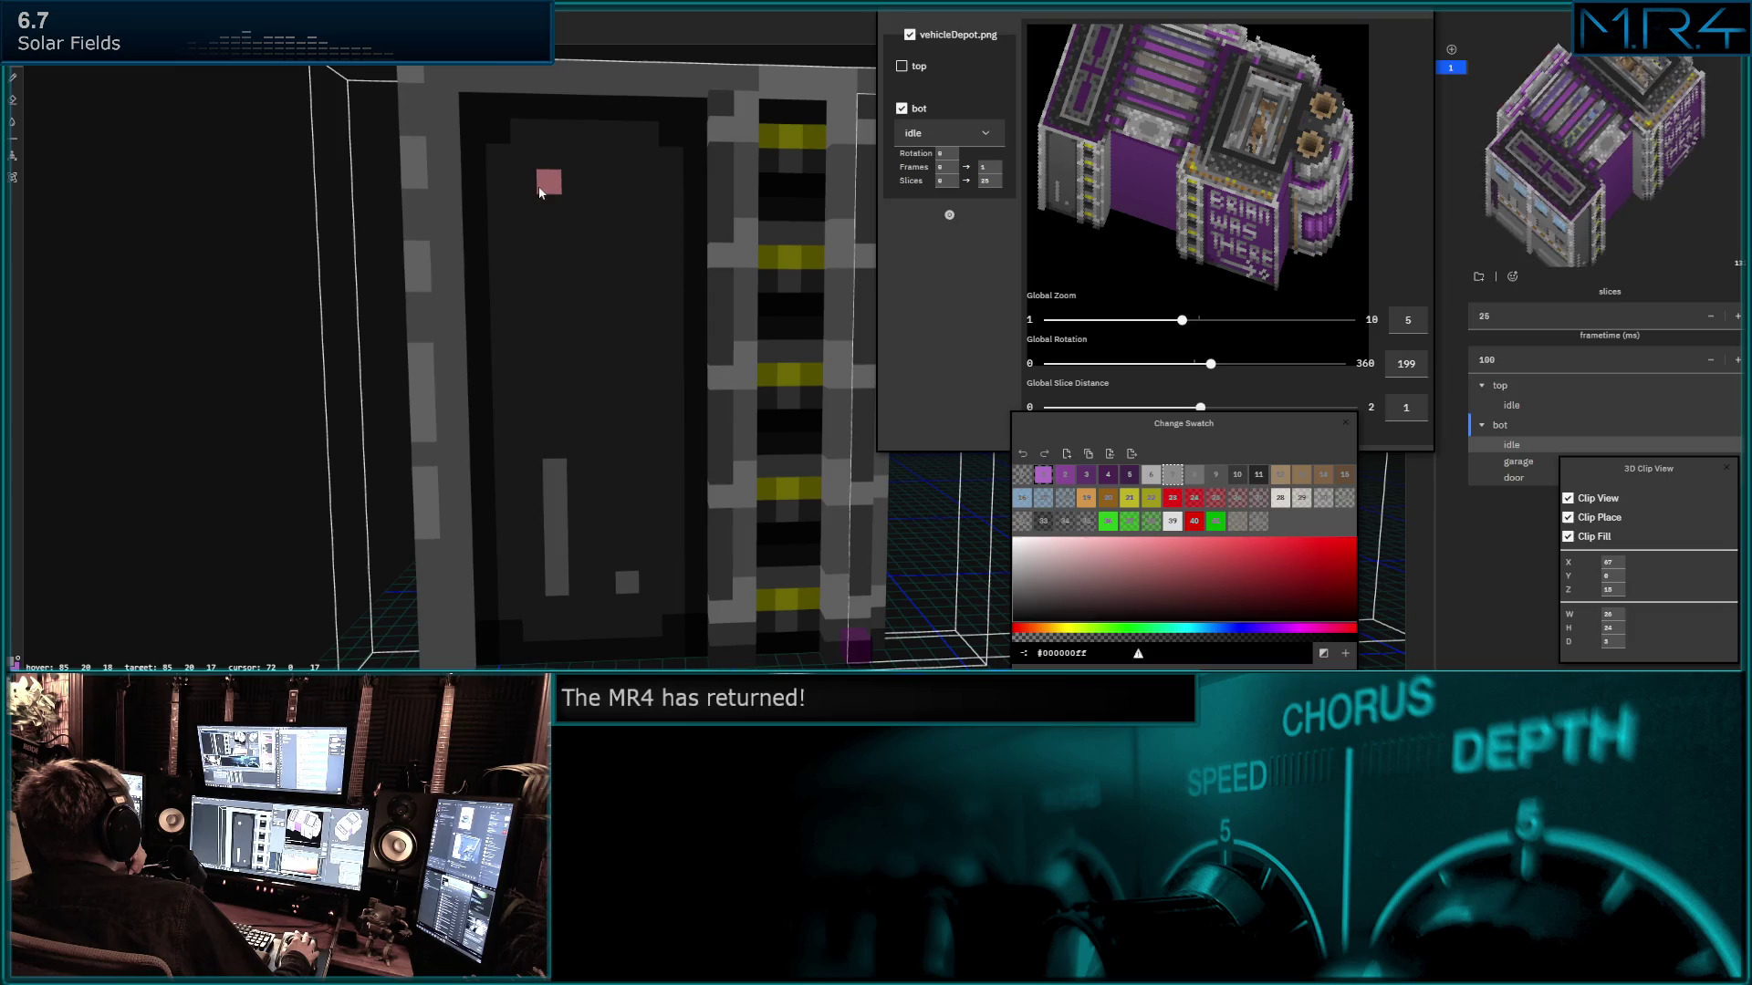
pyautogui.click(550, 270)
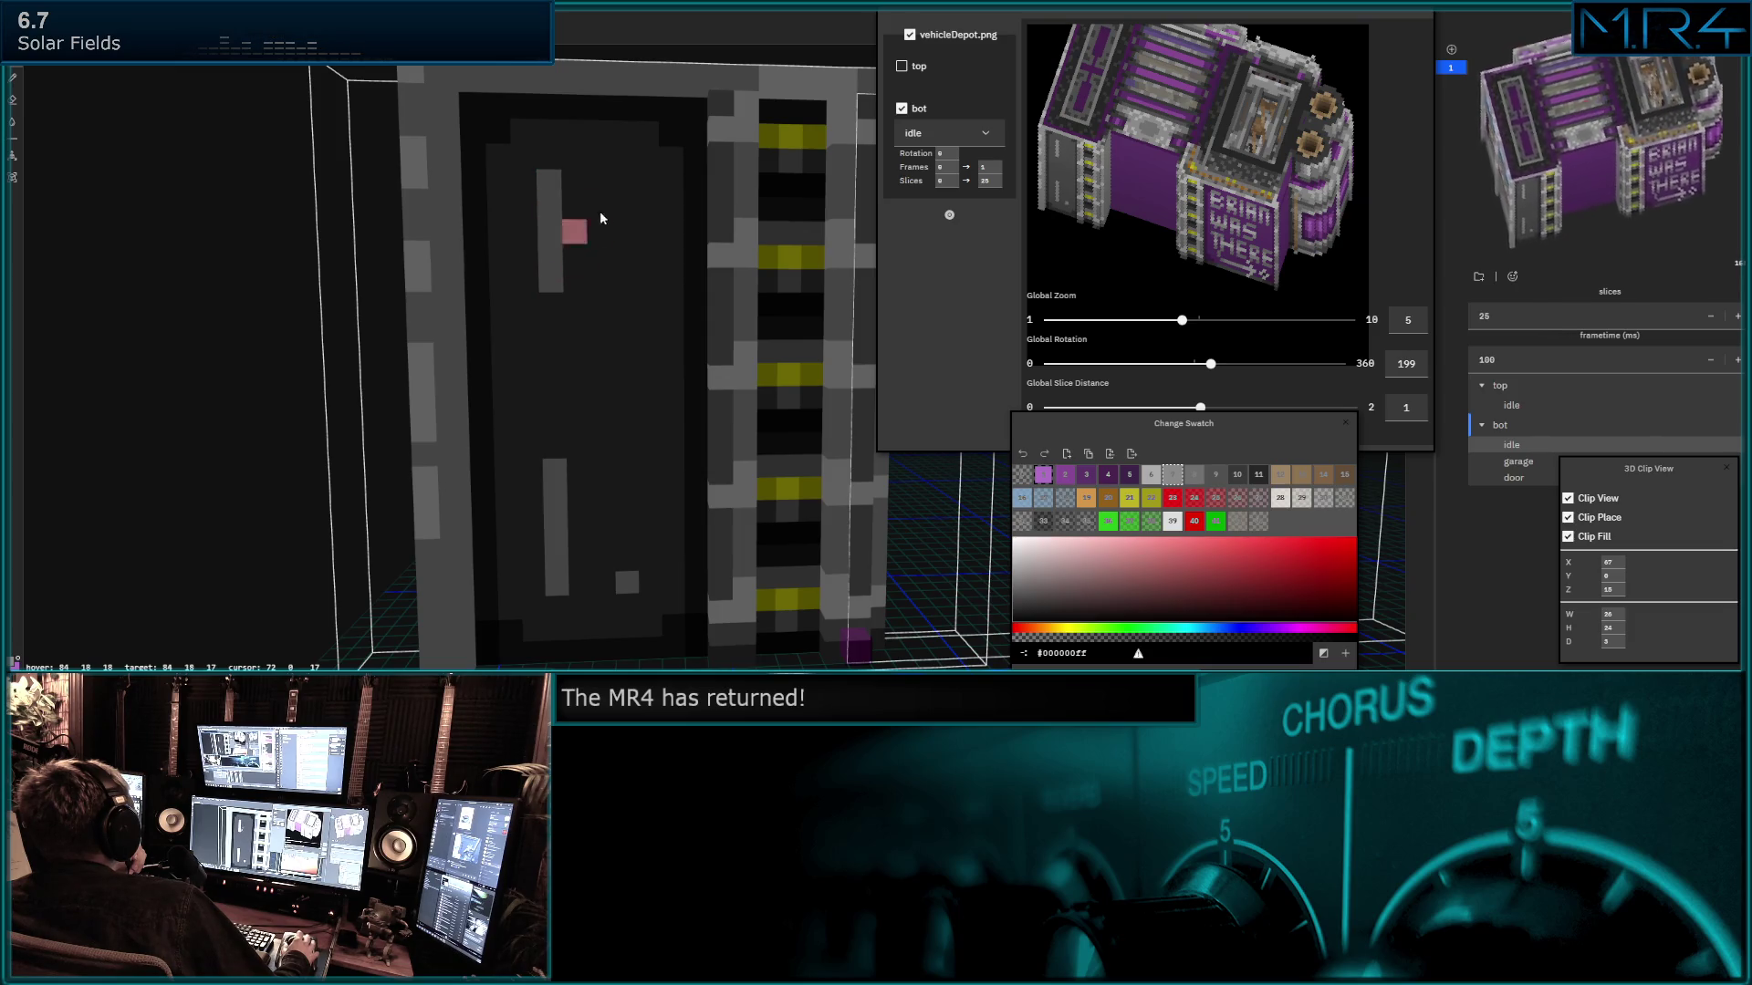
pyautogui.moveTo(629, 192); pyautogui.dragTo(628, 281)
pyautogui.moveTo(621, 567); pyautogui.dragTo(623, 493)
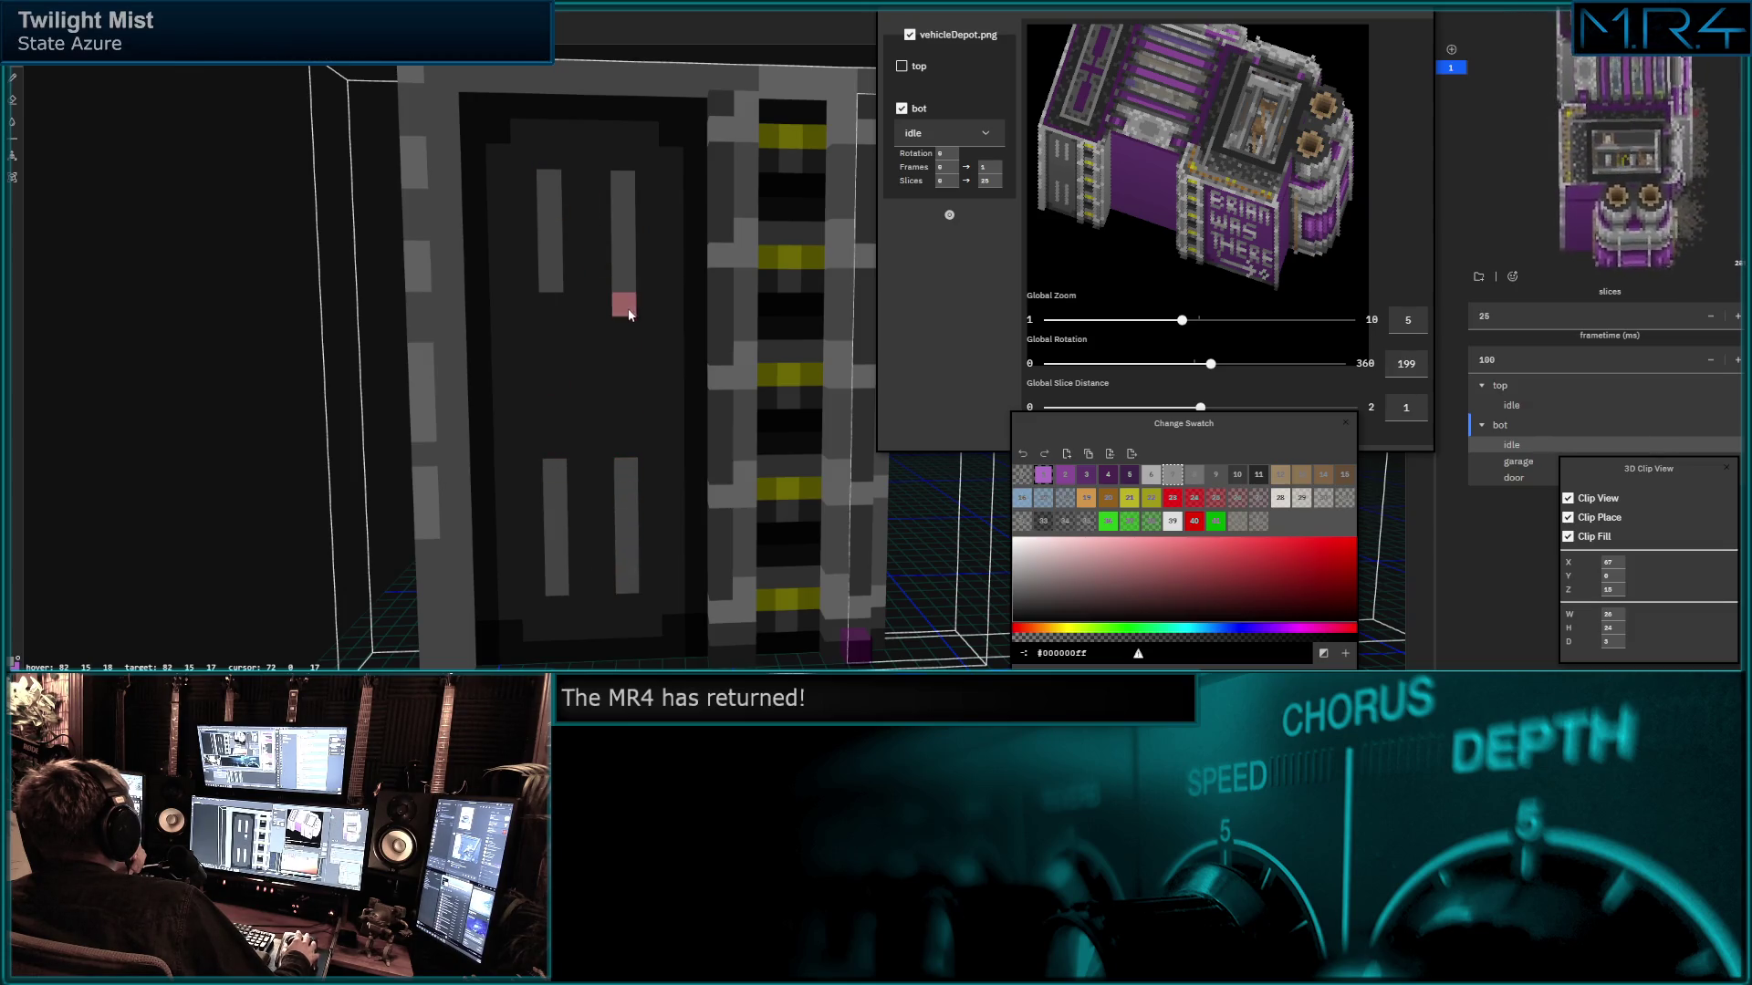
pyautogui.click(554, 311)
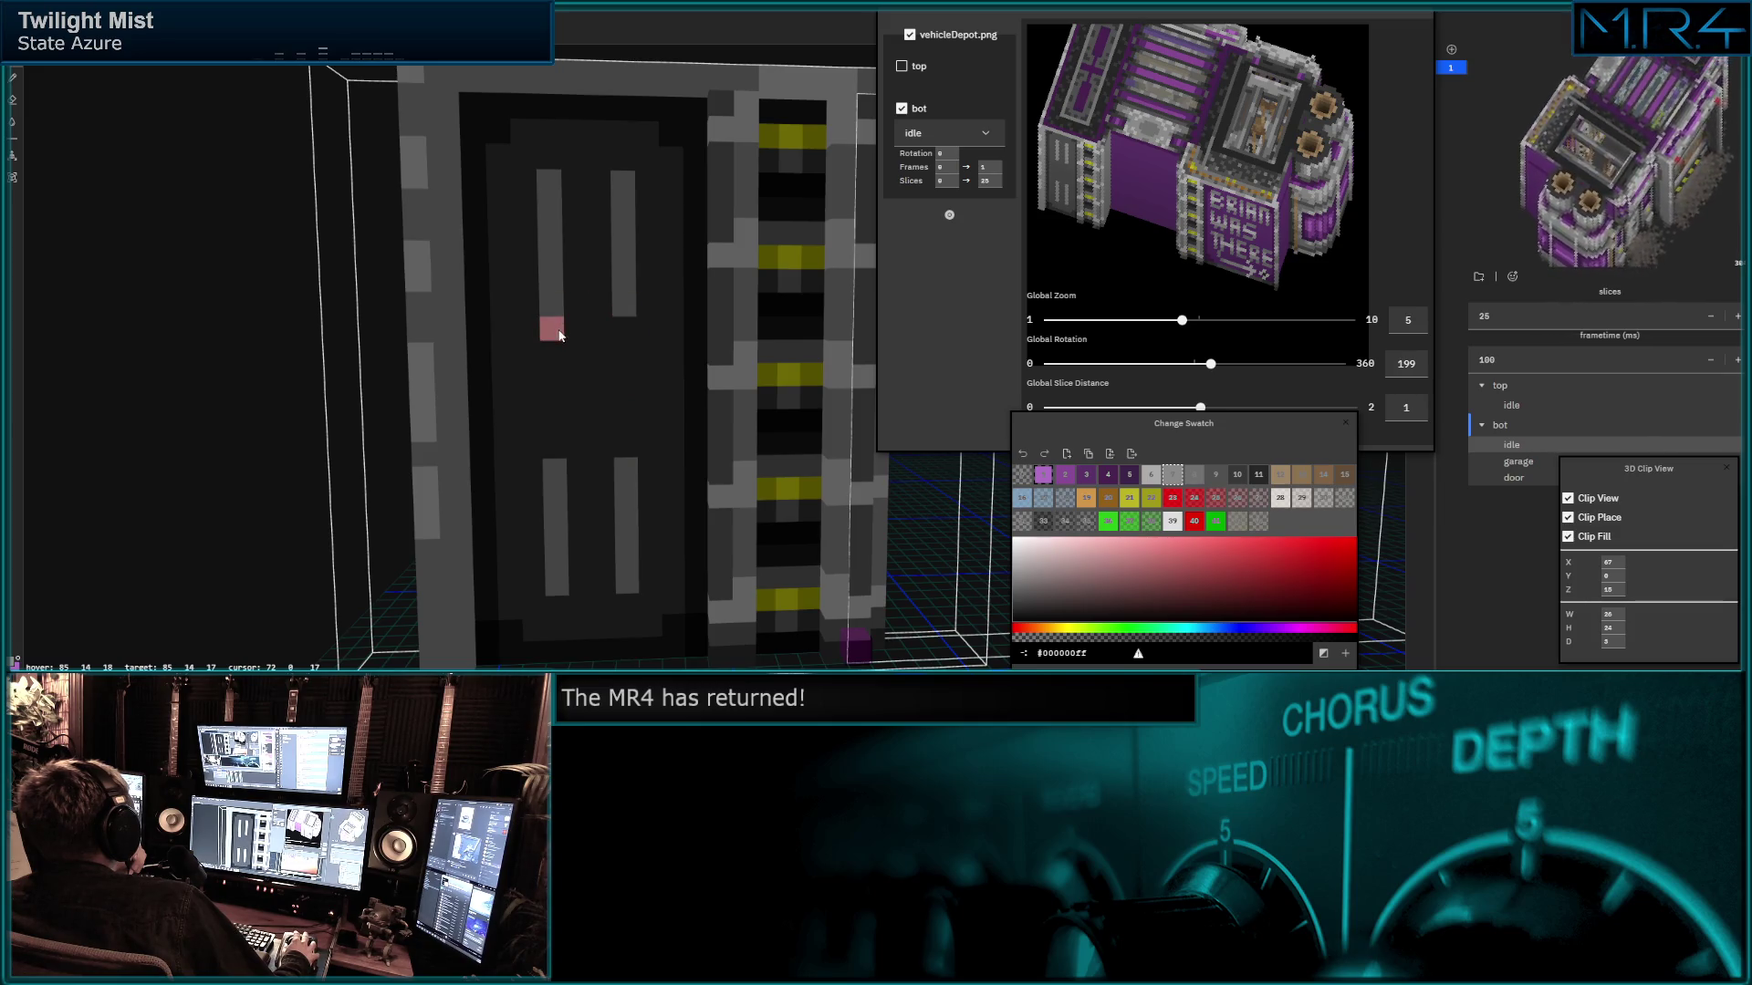
pyautogui.click(631, 327)
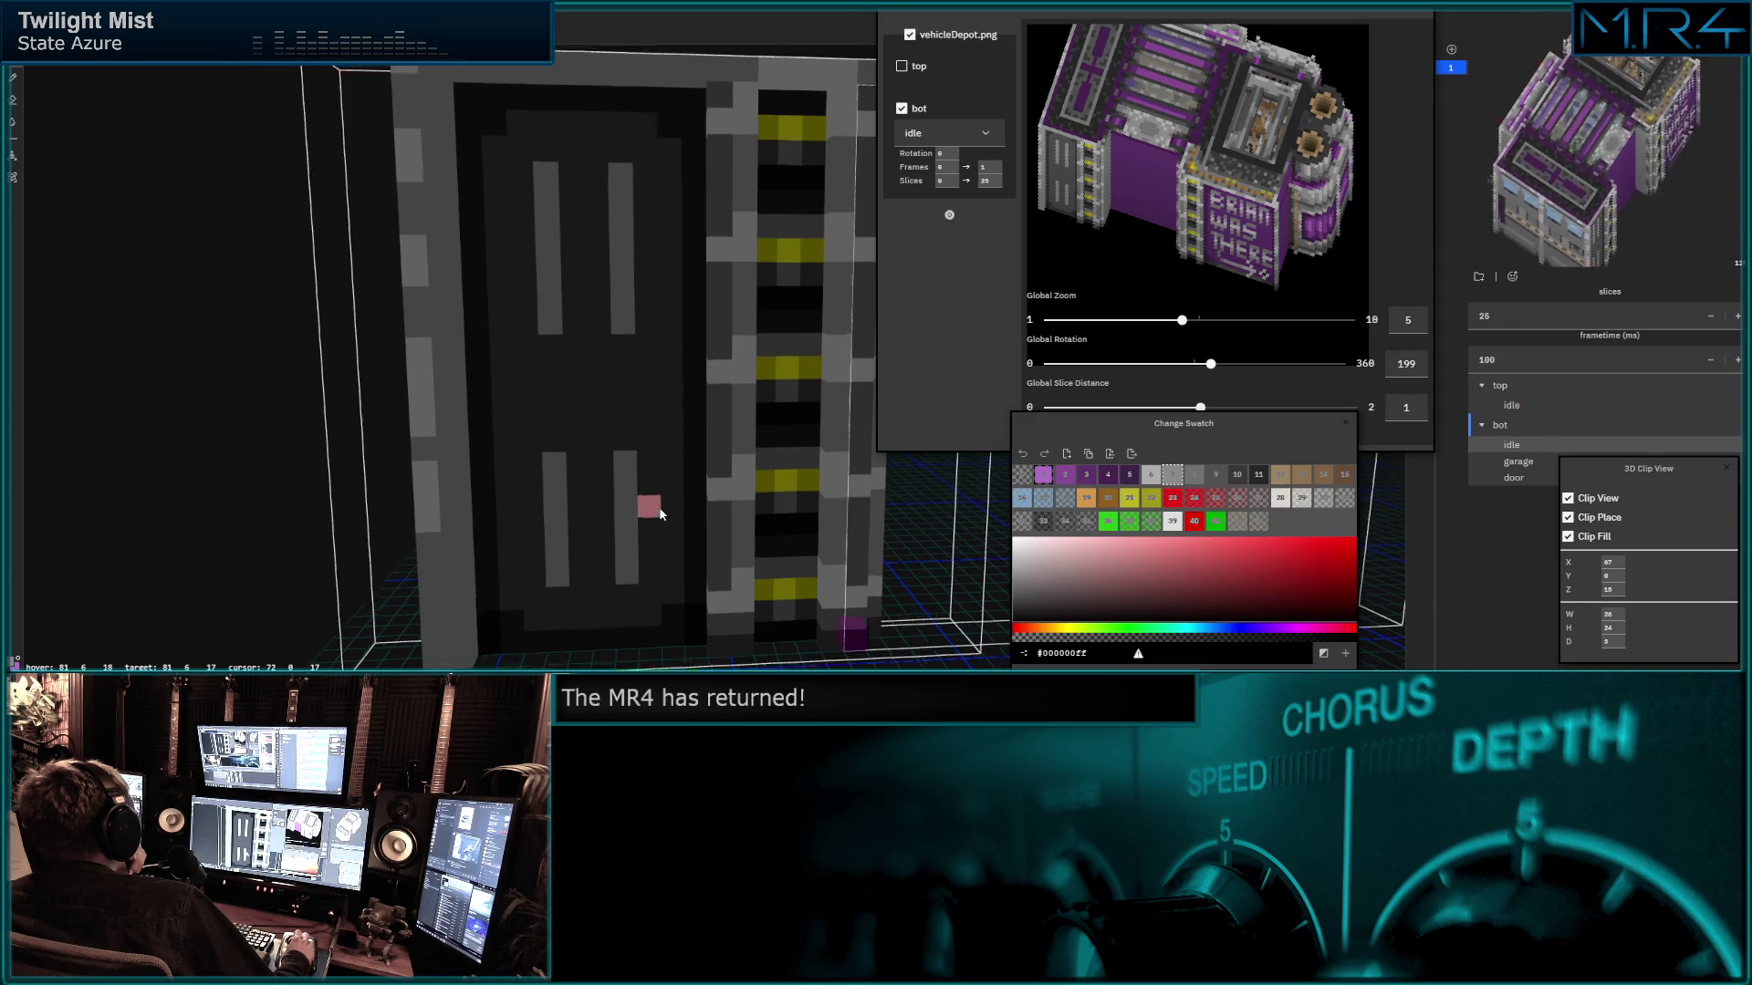
# Add grey voxels around and between the H letters, undoing two unwanted ones.
pyautogui.moveTo(652, 490); pyautogui.dragTo(662, 394, button='middle')
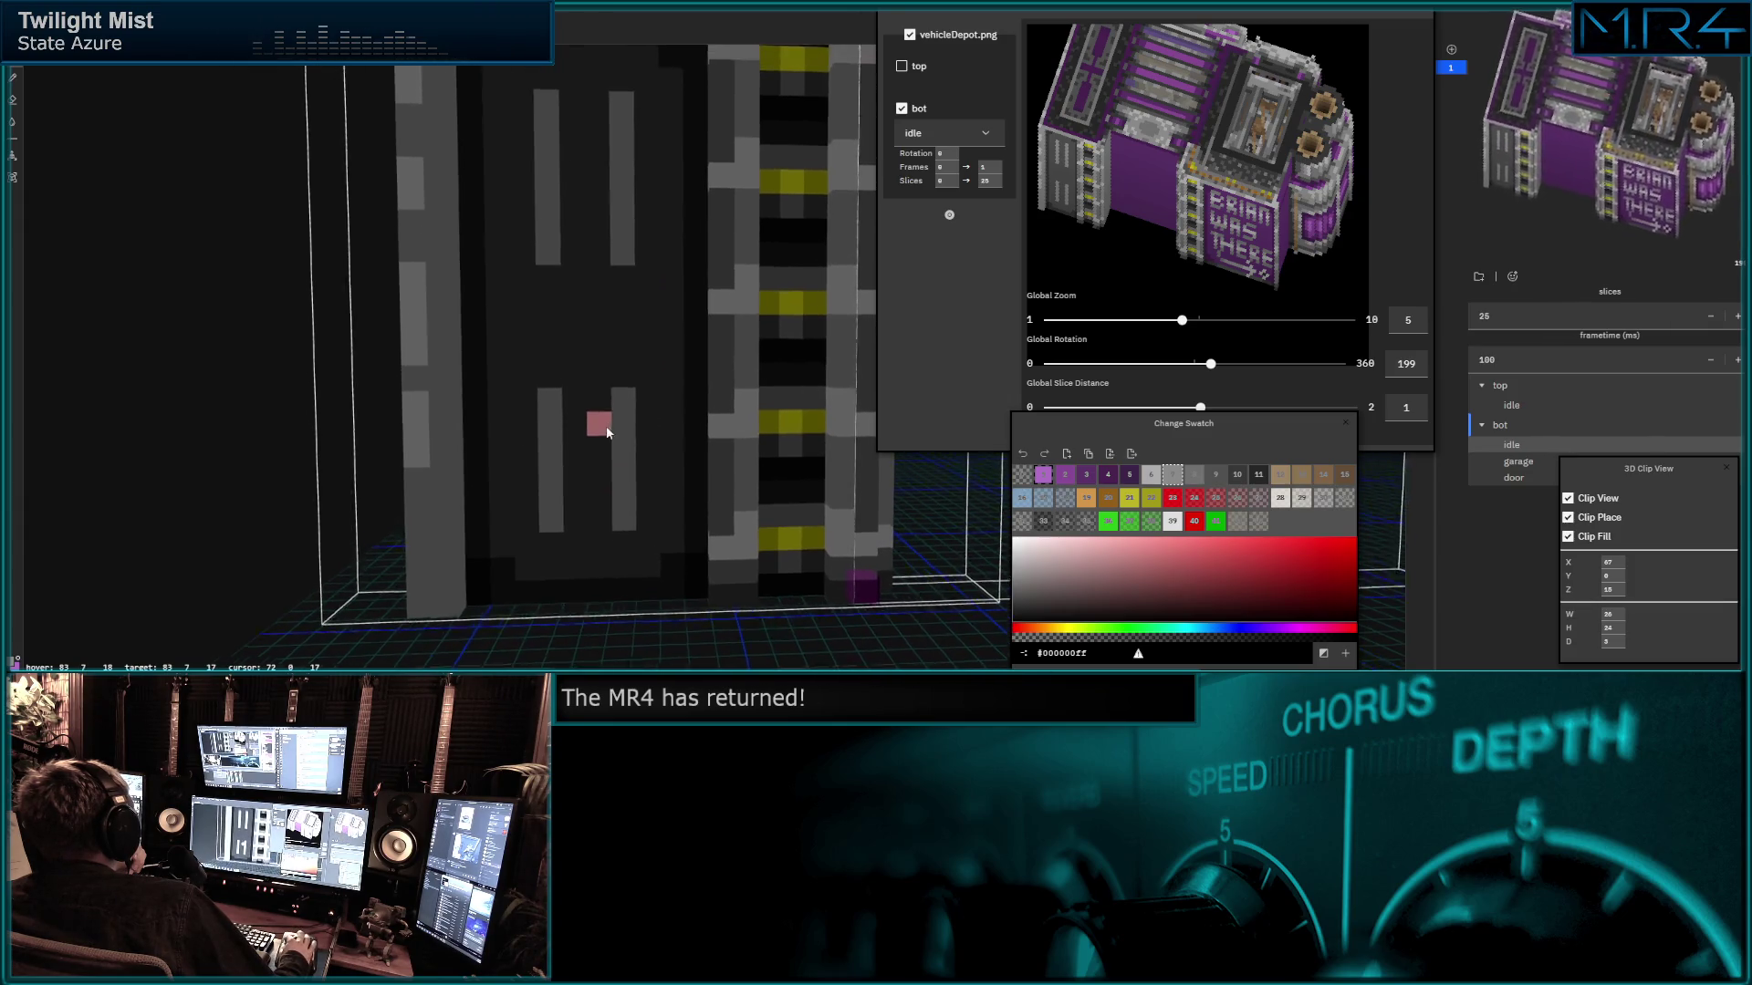
pyautogui.moveTo(614, 462); pyautogui.dragTo(612, 551, button='middle')
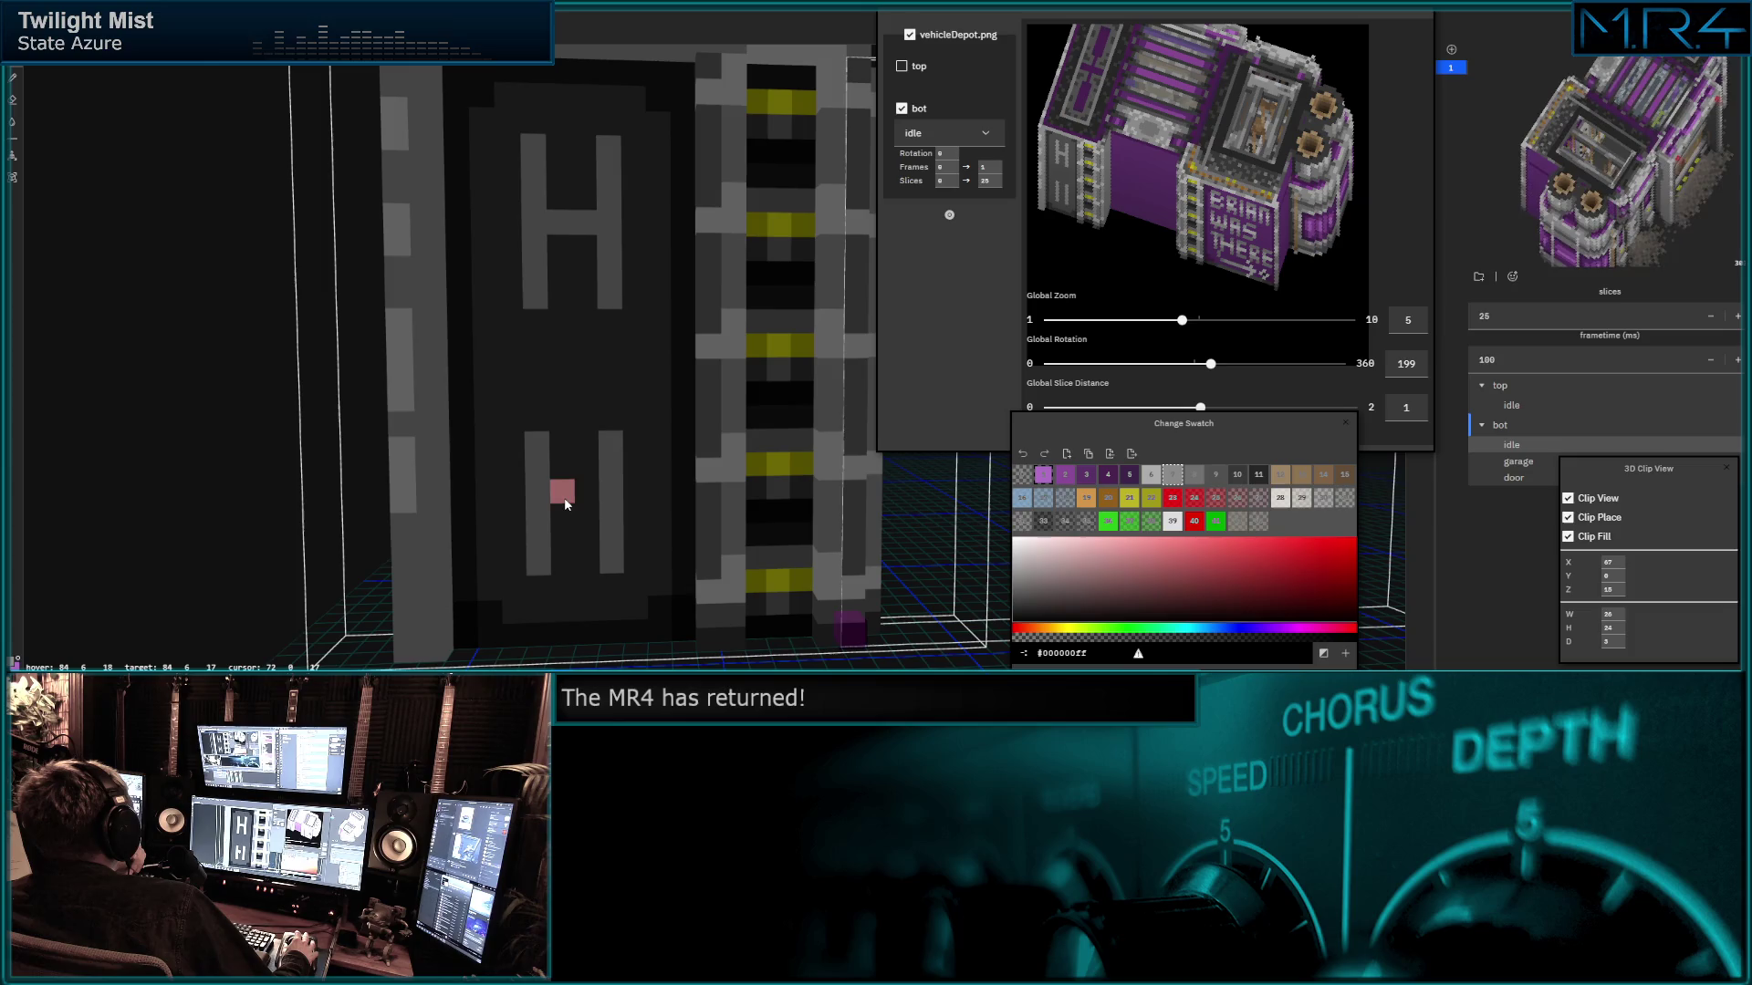
pyautogui.click(545, 421)
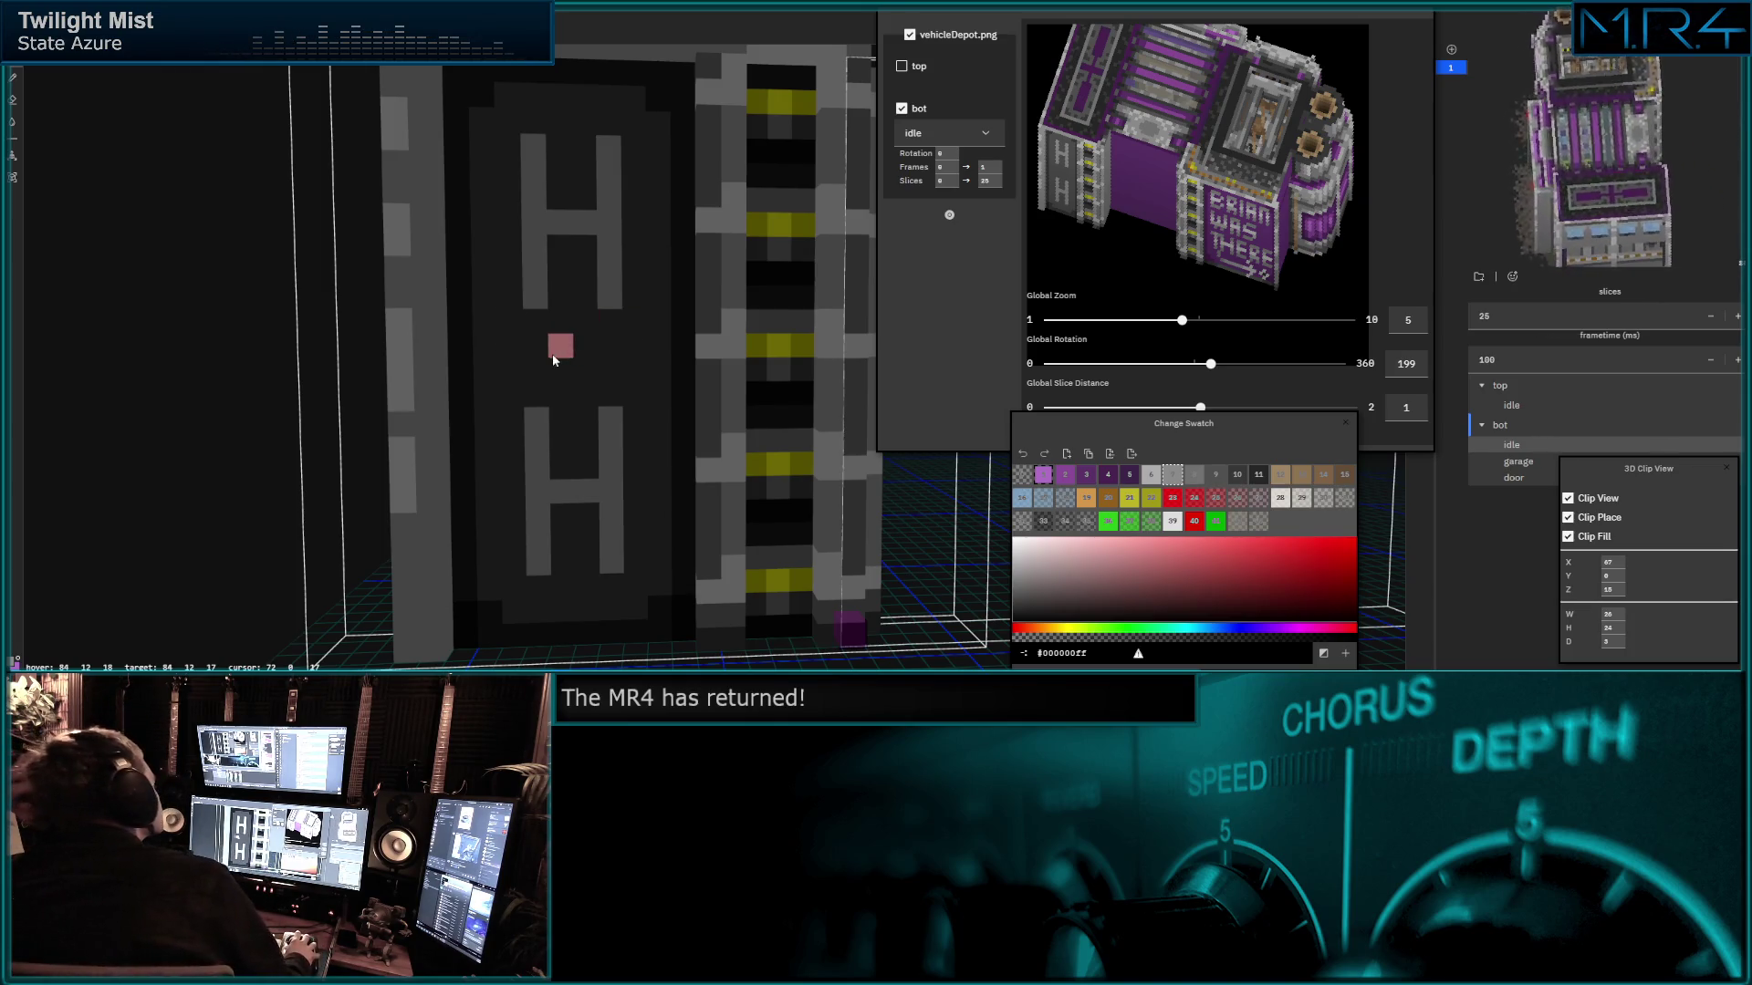
pyautogui.click(563, 355)
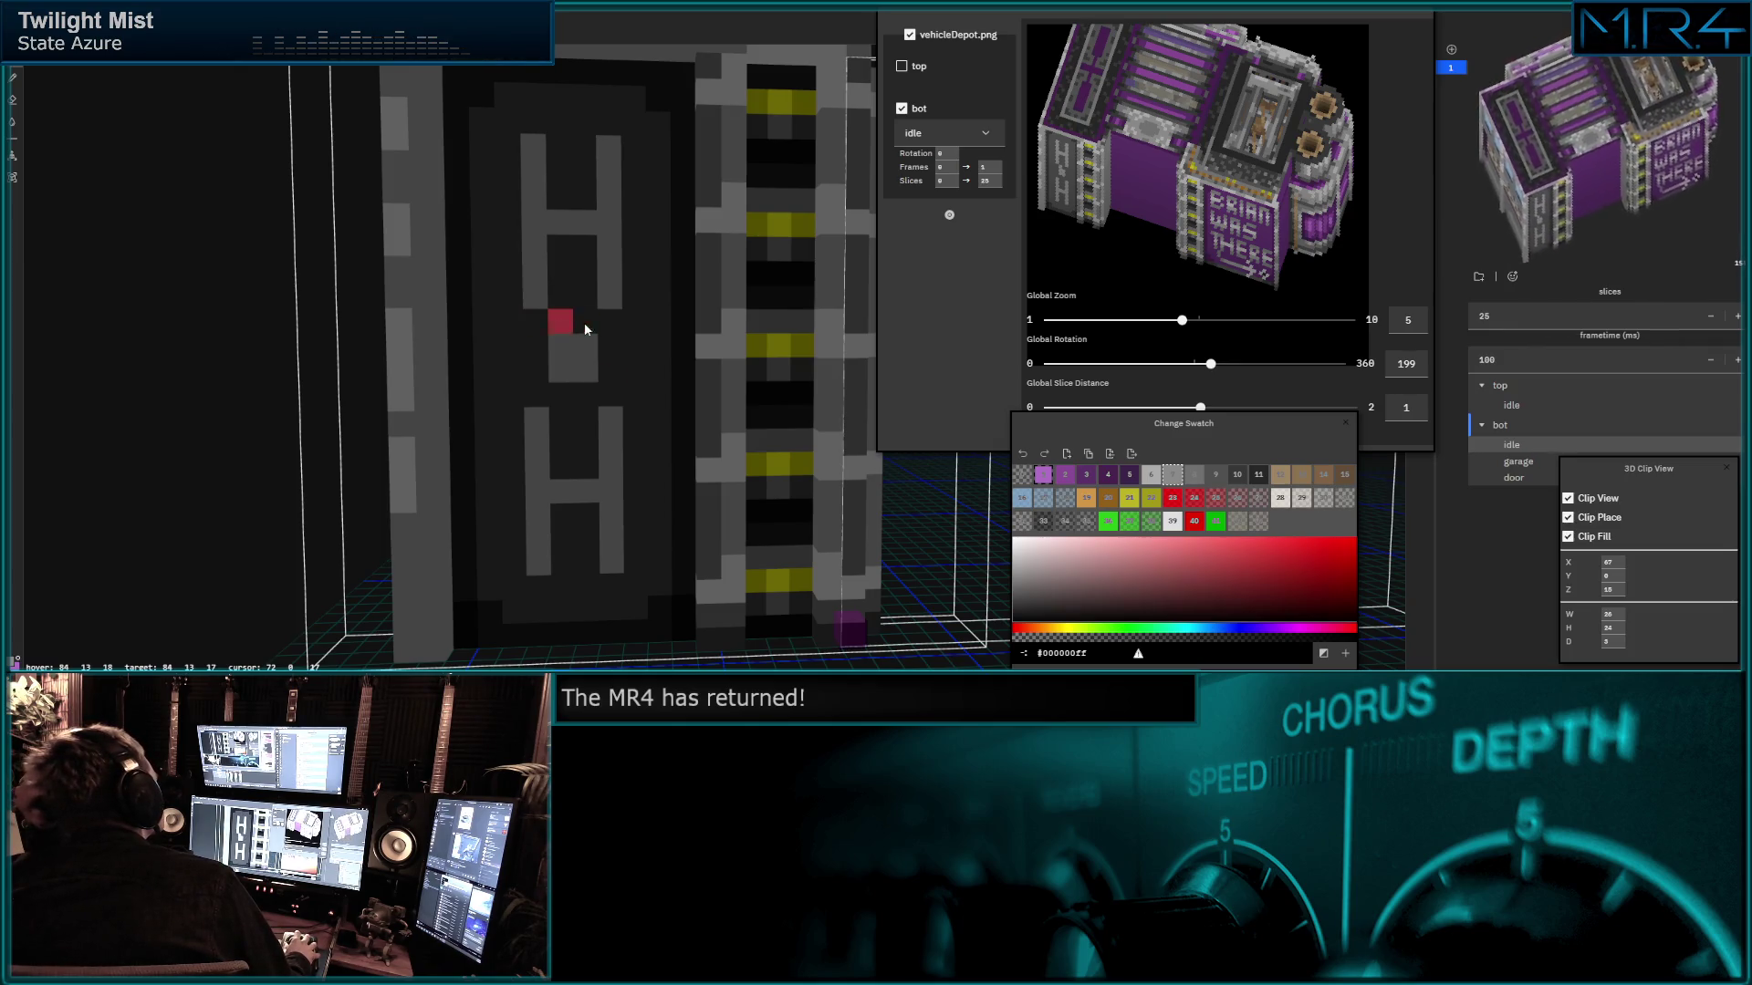
pyautogui.click(573, 395)
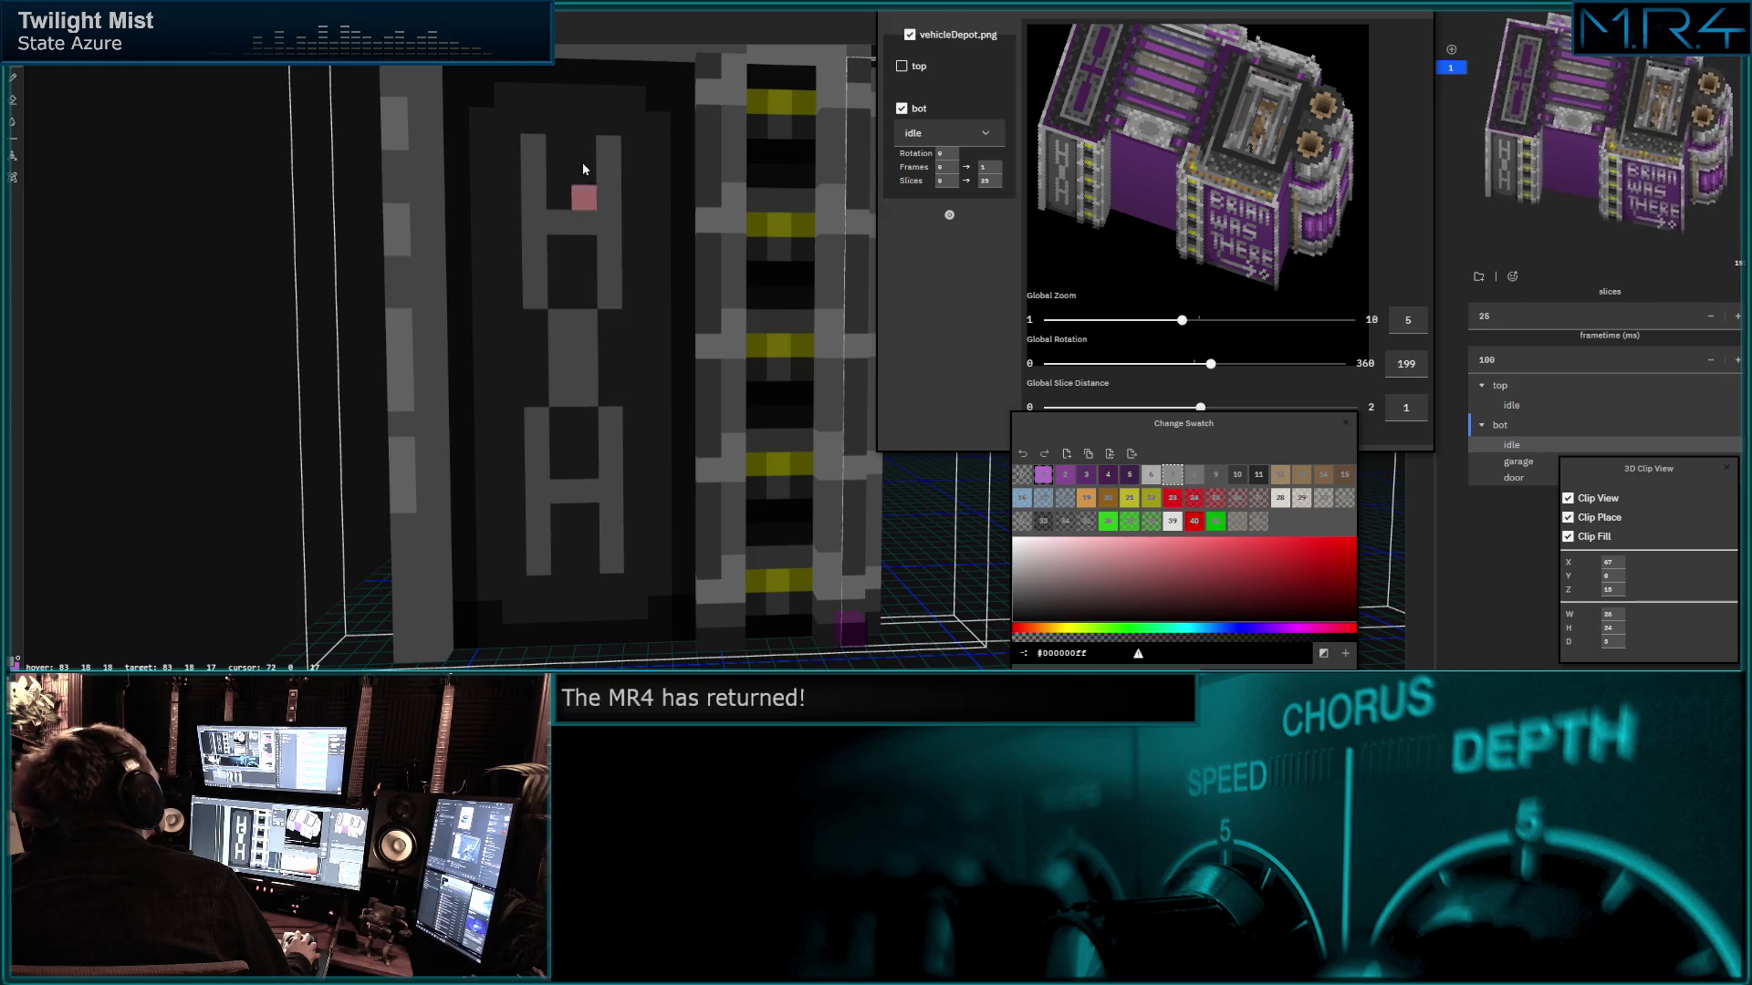
pyautogui.click(584, 122)
pyautogui.click(569, 581)
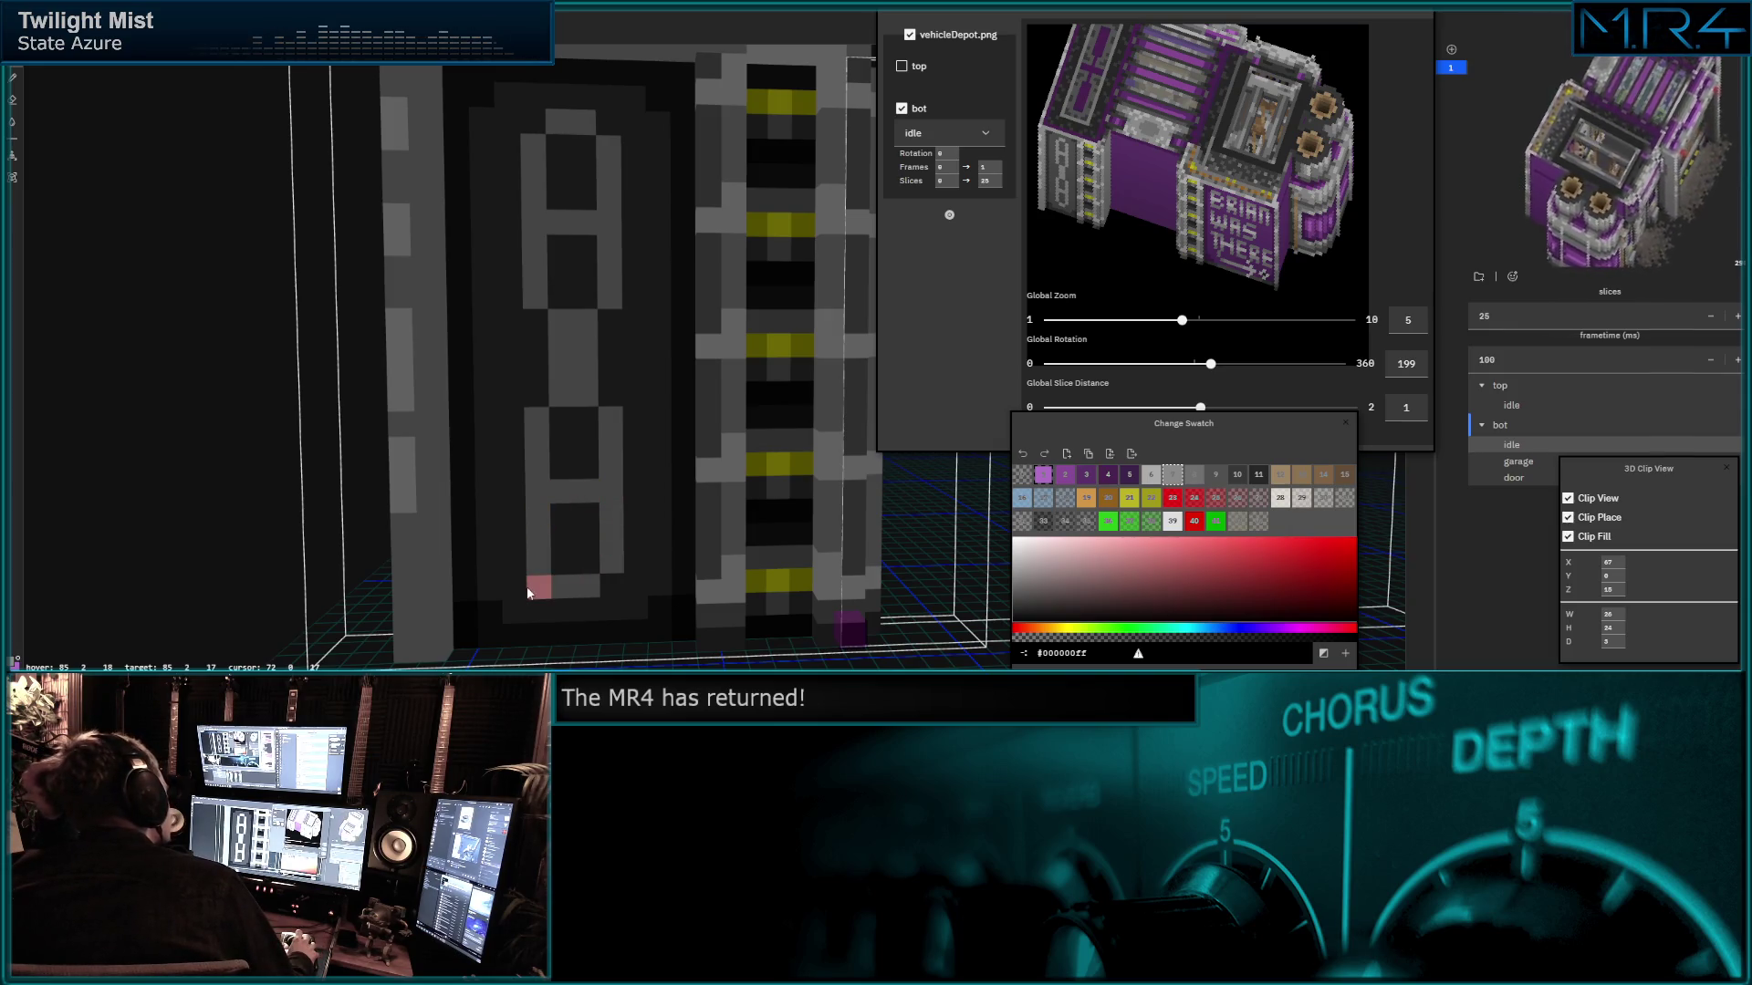
pyautogui.click(534, 610)
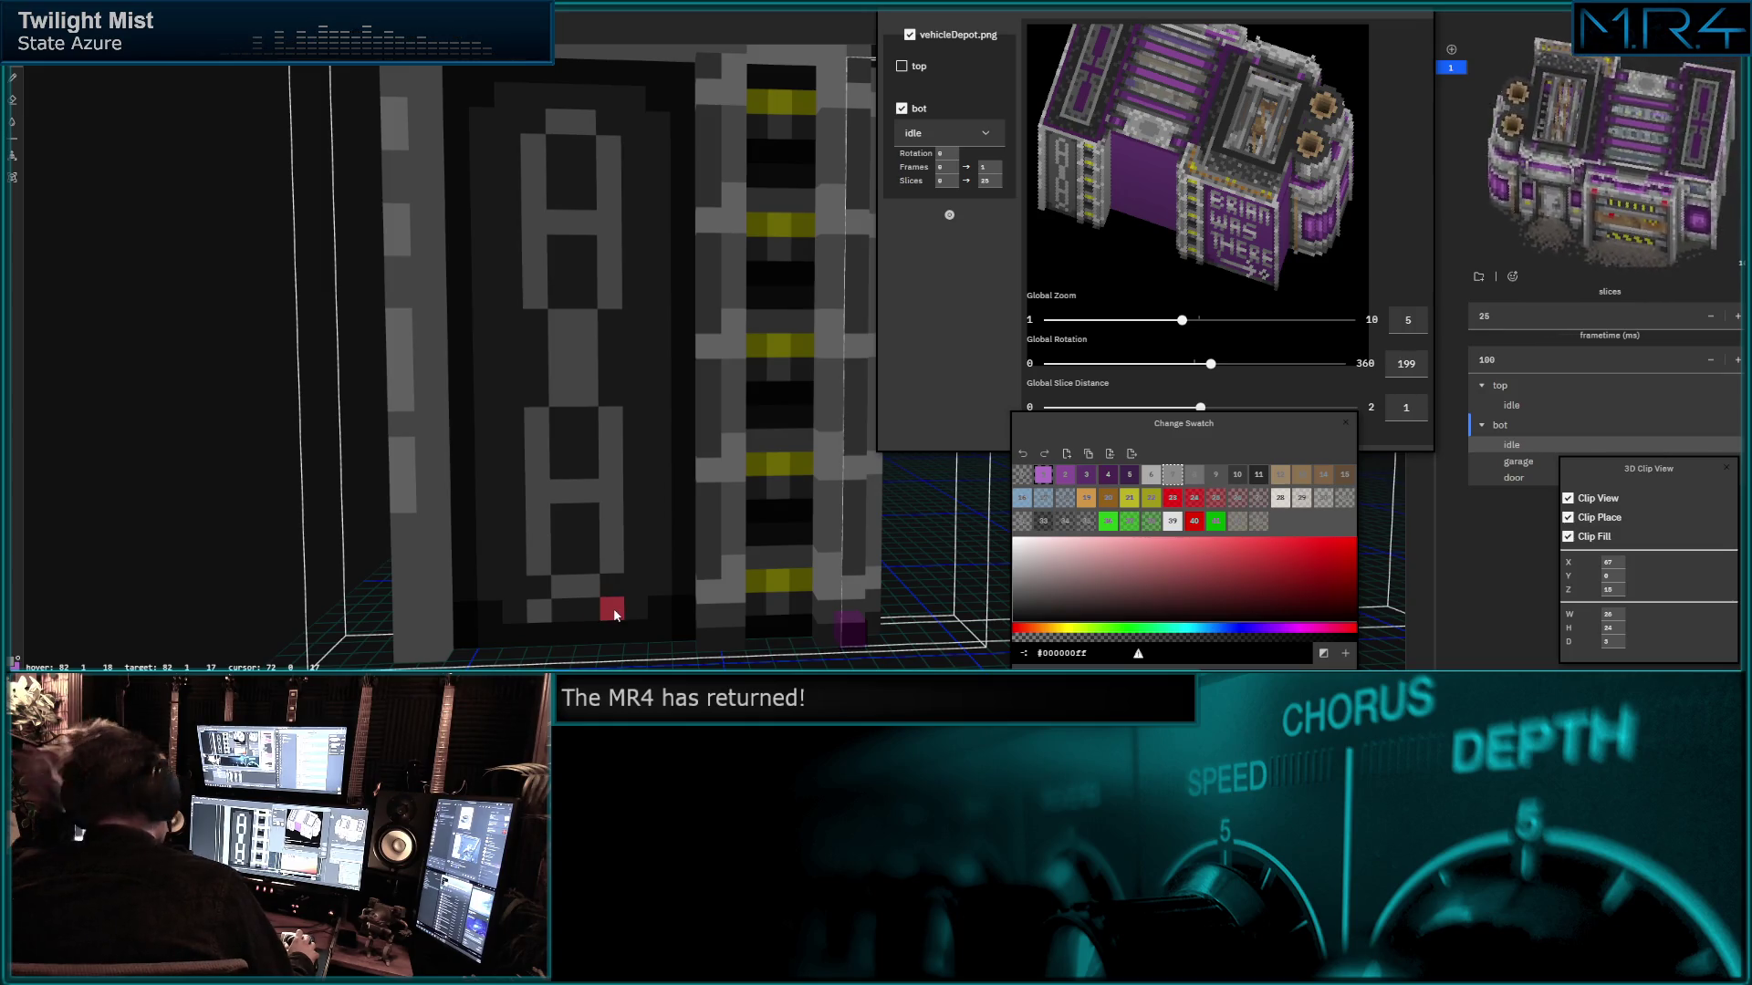
pyautogui.hotkey('ctrl', 'z')
pyautogui.hotkey('ctrl', 'z')
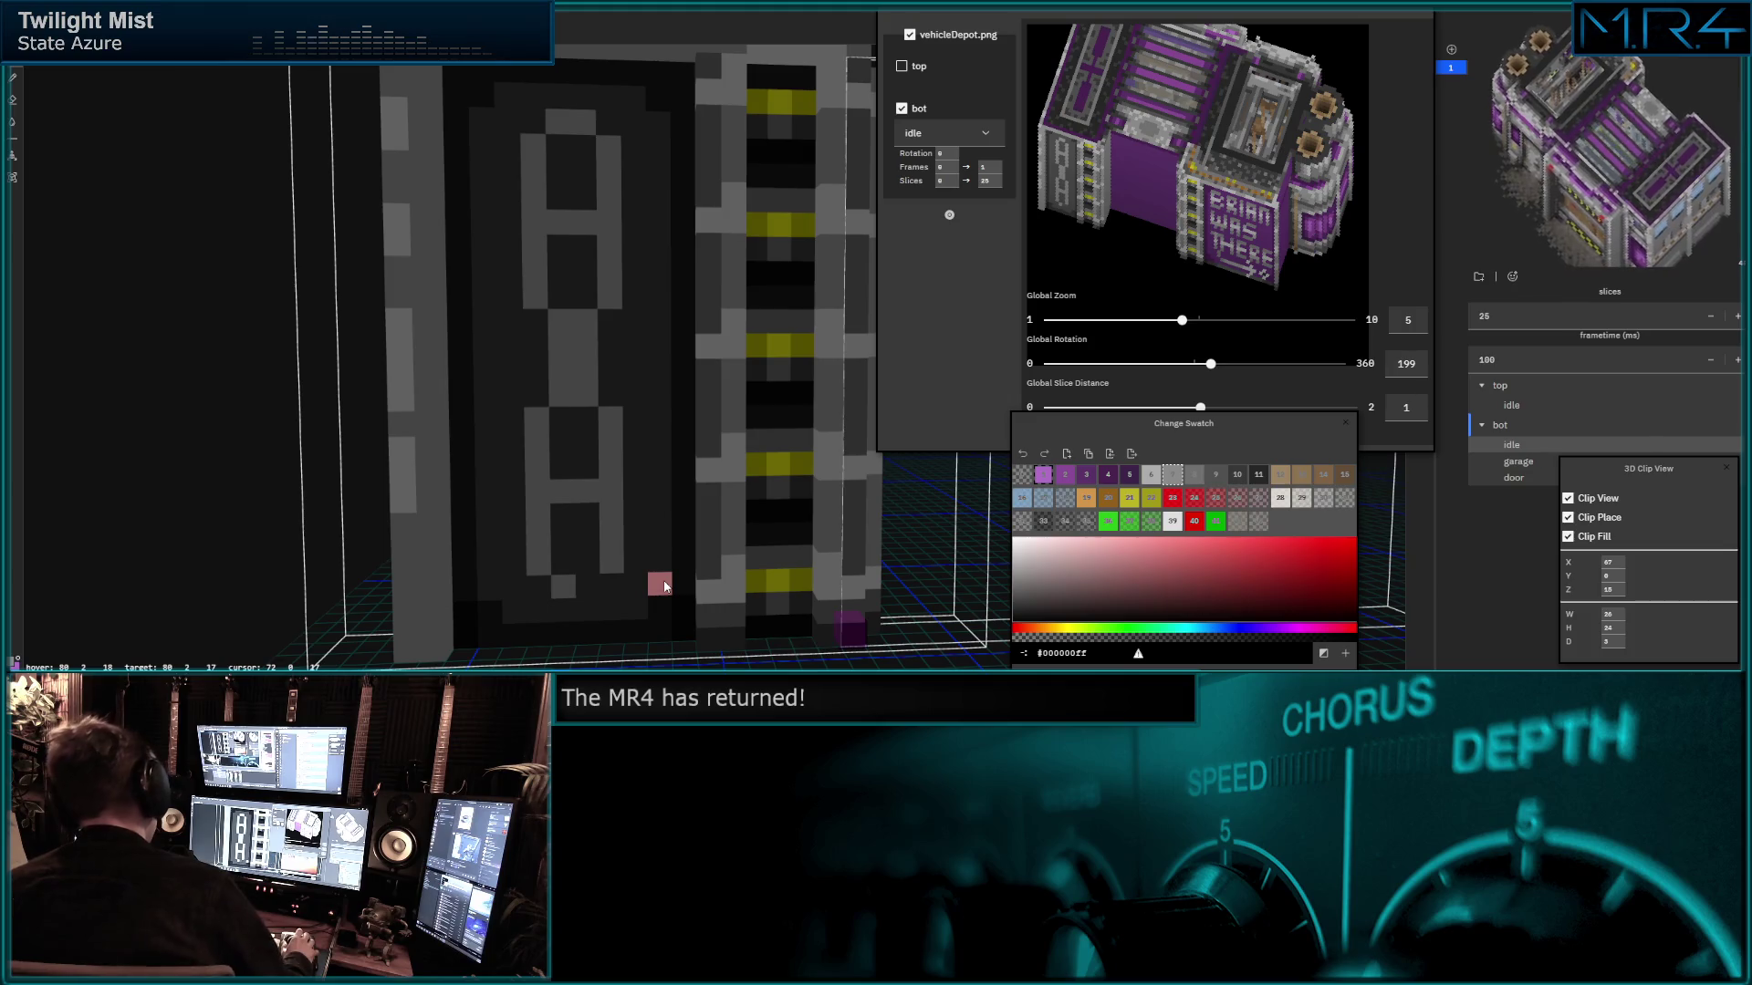
pyautogui.hotkey('ctrl', 'z')
pyautogui.hotkey('ctrl', 'z')
pyautogui.hotkey('ctrl', 'z')
pyautogui.hotkey('ctrl', 'z')
pyautogui.hotkey('ctrl', 'z')
pyautogui.hotkey('ctrl', 'z')
pyautogui.hotkey('ctrl', 'z')
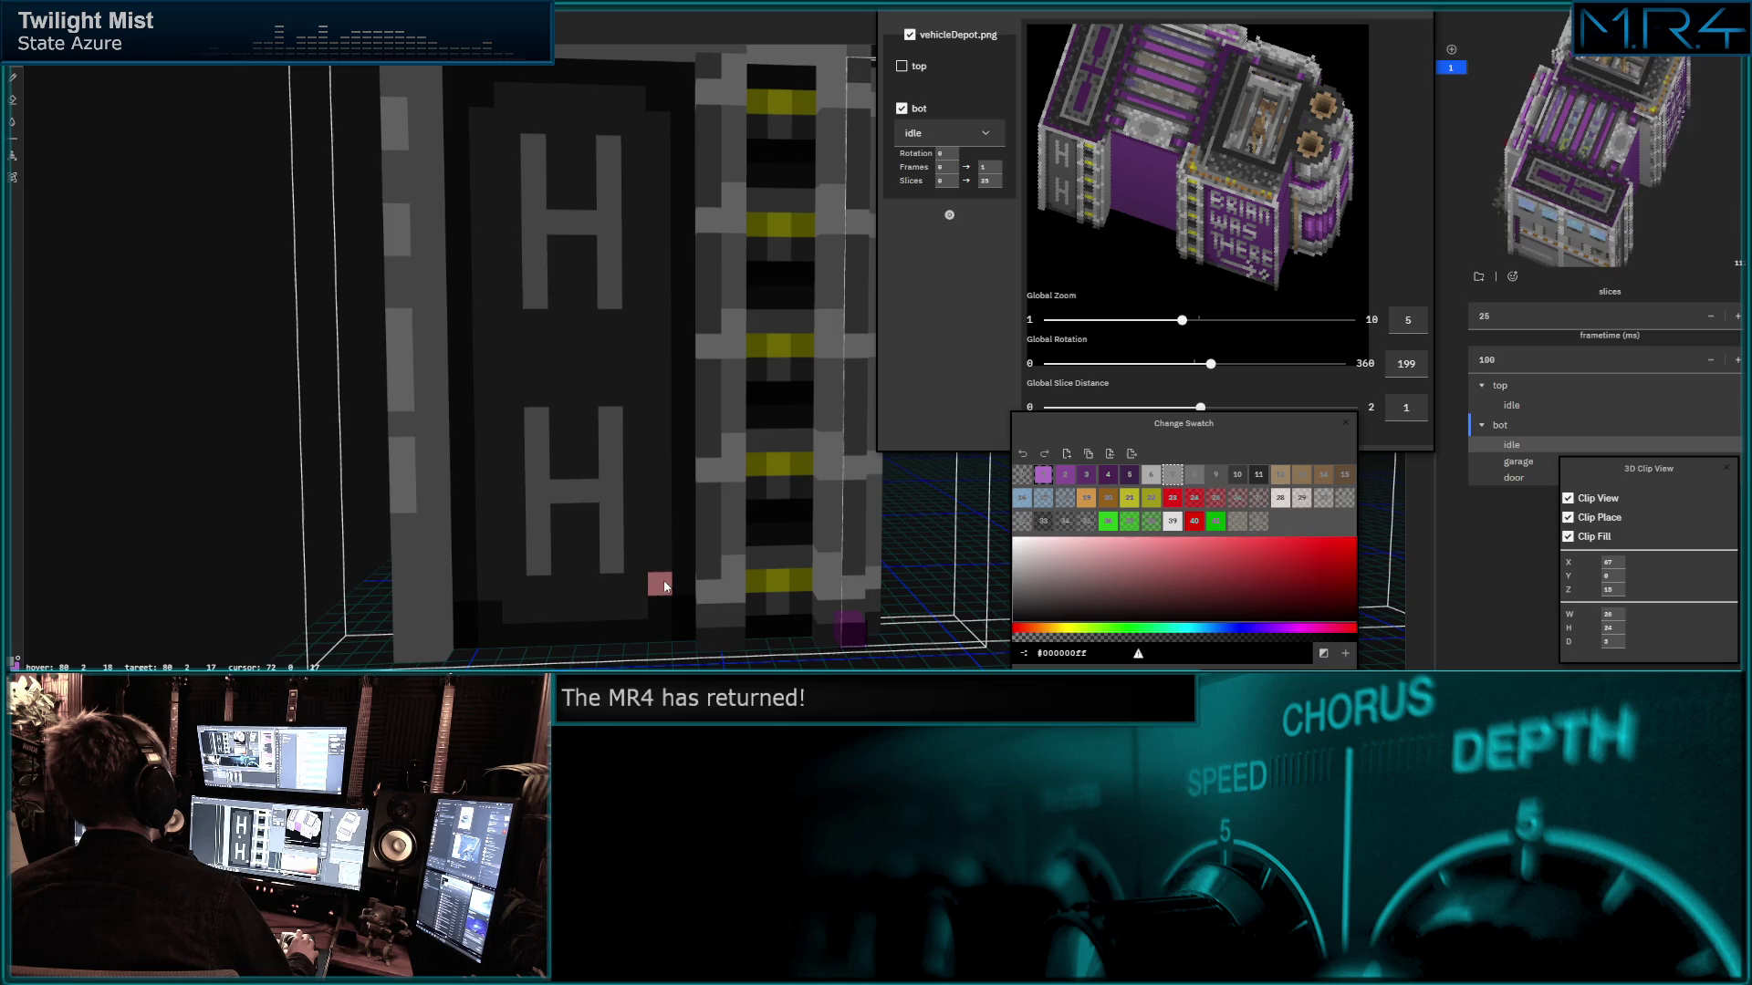
# Fill grey voxels between the two H letters and at the panel's top-left.
pyautogui.click(535, 370)
pyautogui.click(535, 346)
pyautogui.click(612, 345)
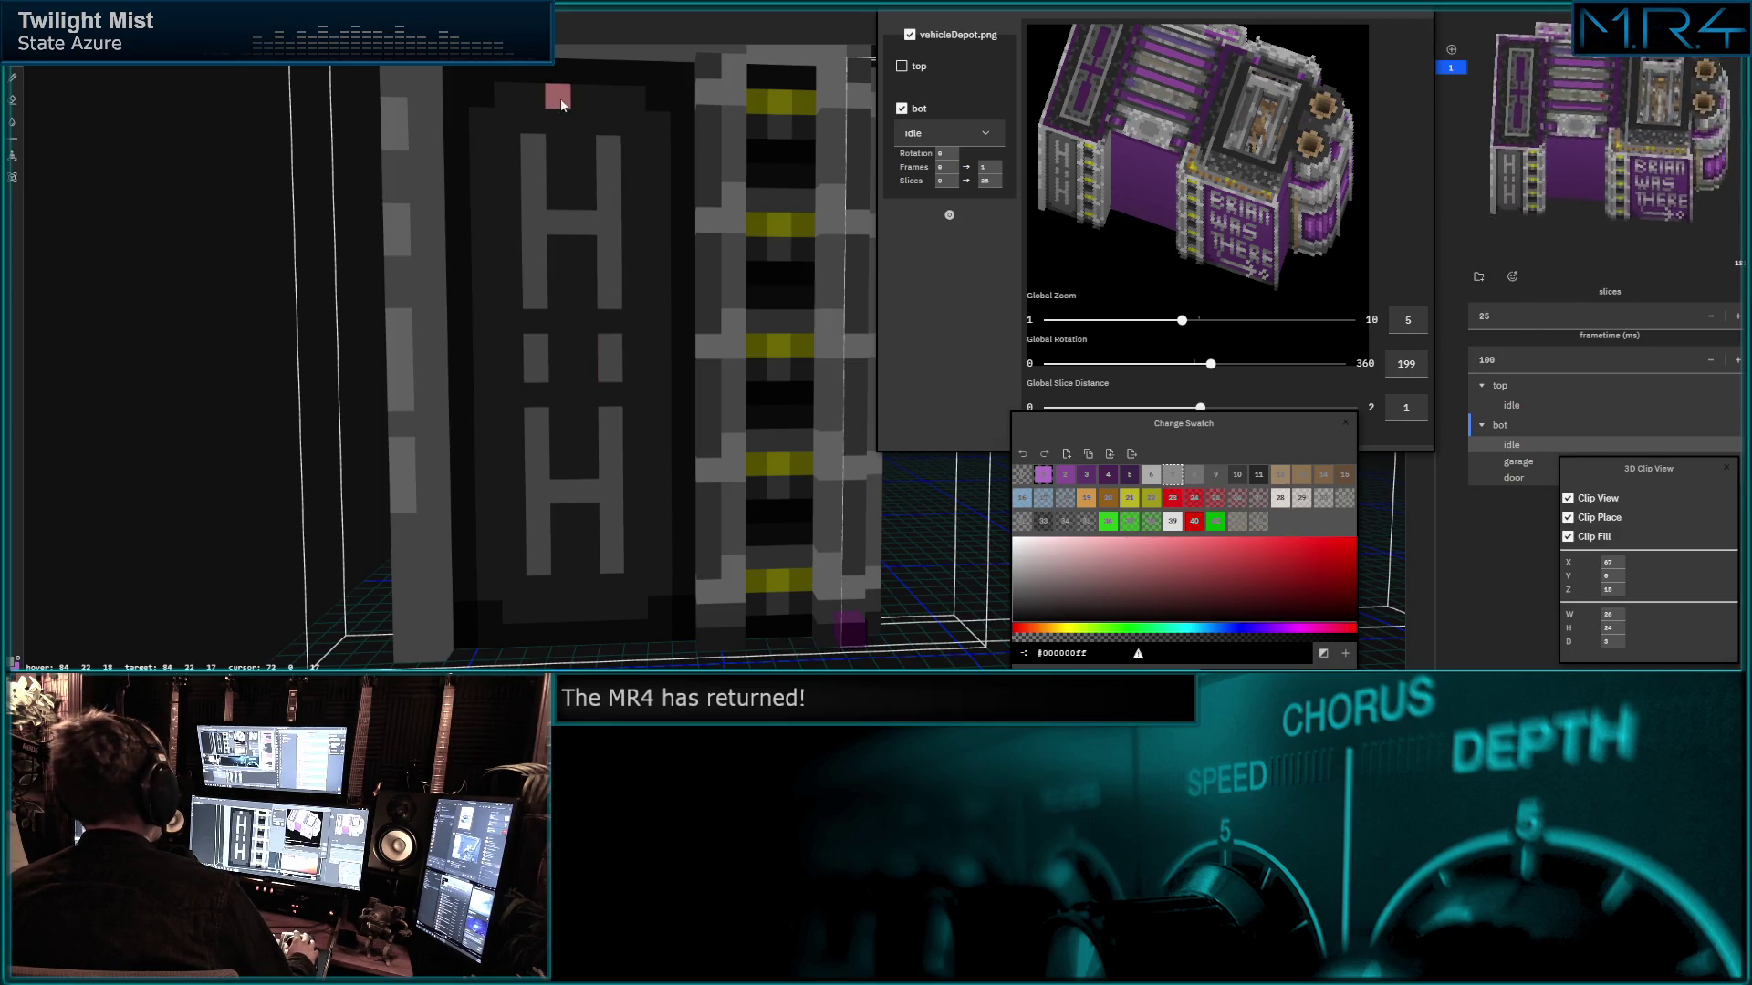
pyautogui.click(533, 96)
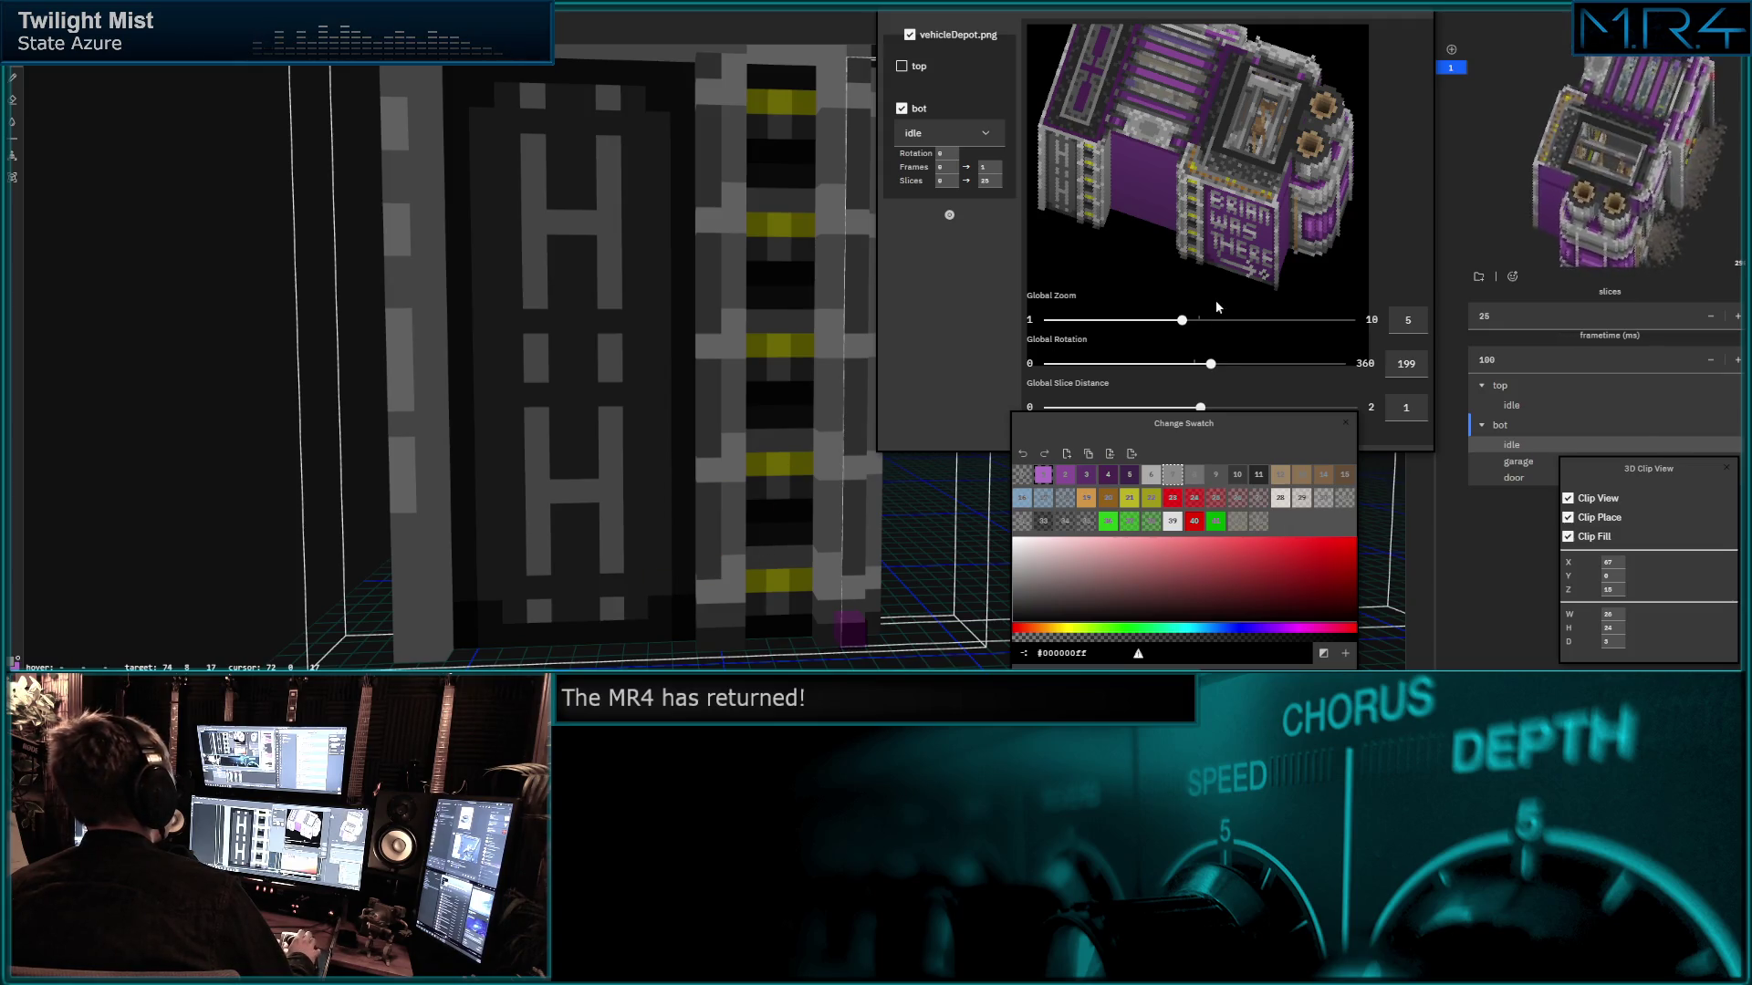
# Turn the building preview down to rotation 137 while viewing the door obliquely.
pyautogui.moveTo(1210, 364)
pyautogui.mouseDown()
pyautogui.moveTo(1161, 366)
pyautogui.moveTo(1181, 367)
pyautogui.mouseUp()
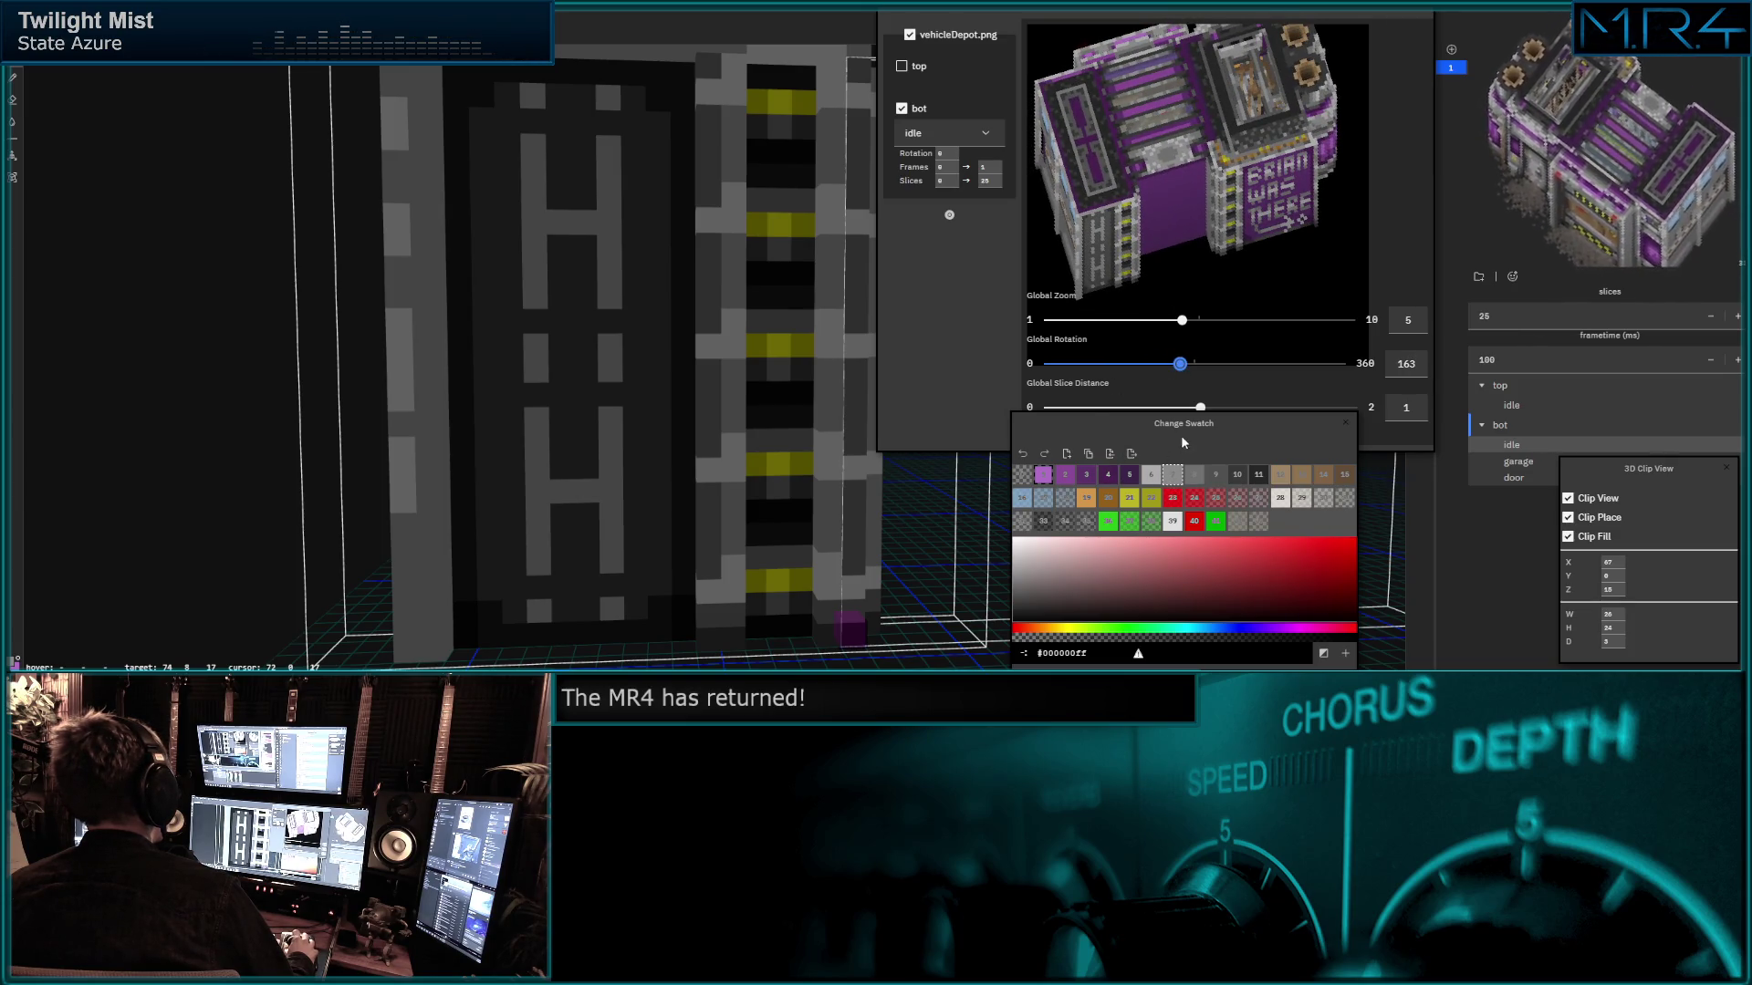
pyautogui.moveTo(524, 387); pyautogui.dragTo(709, 325, button='middle')
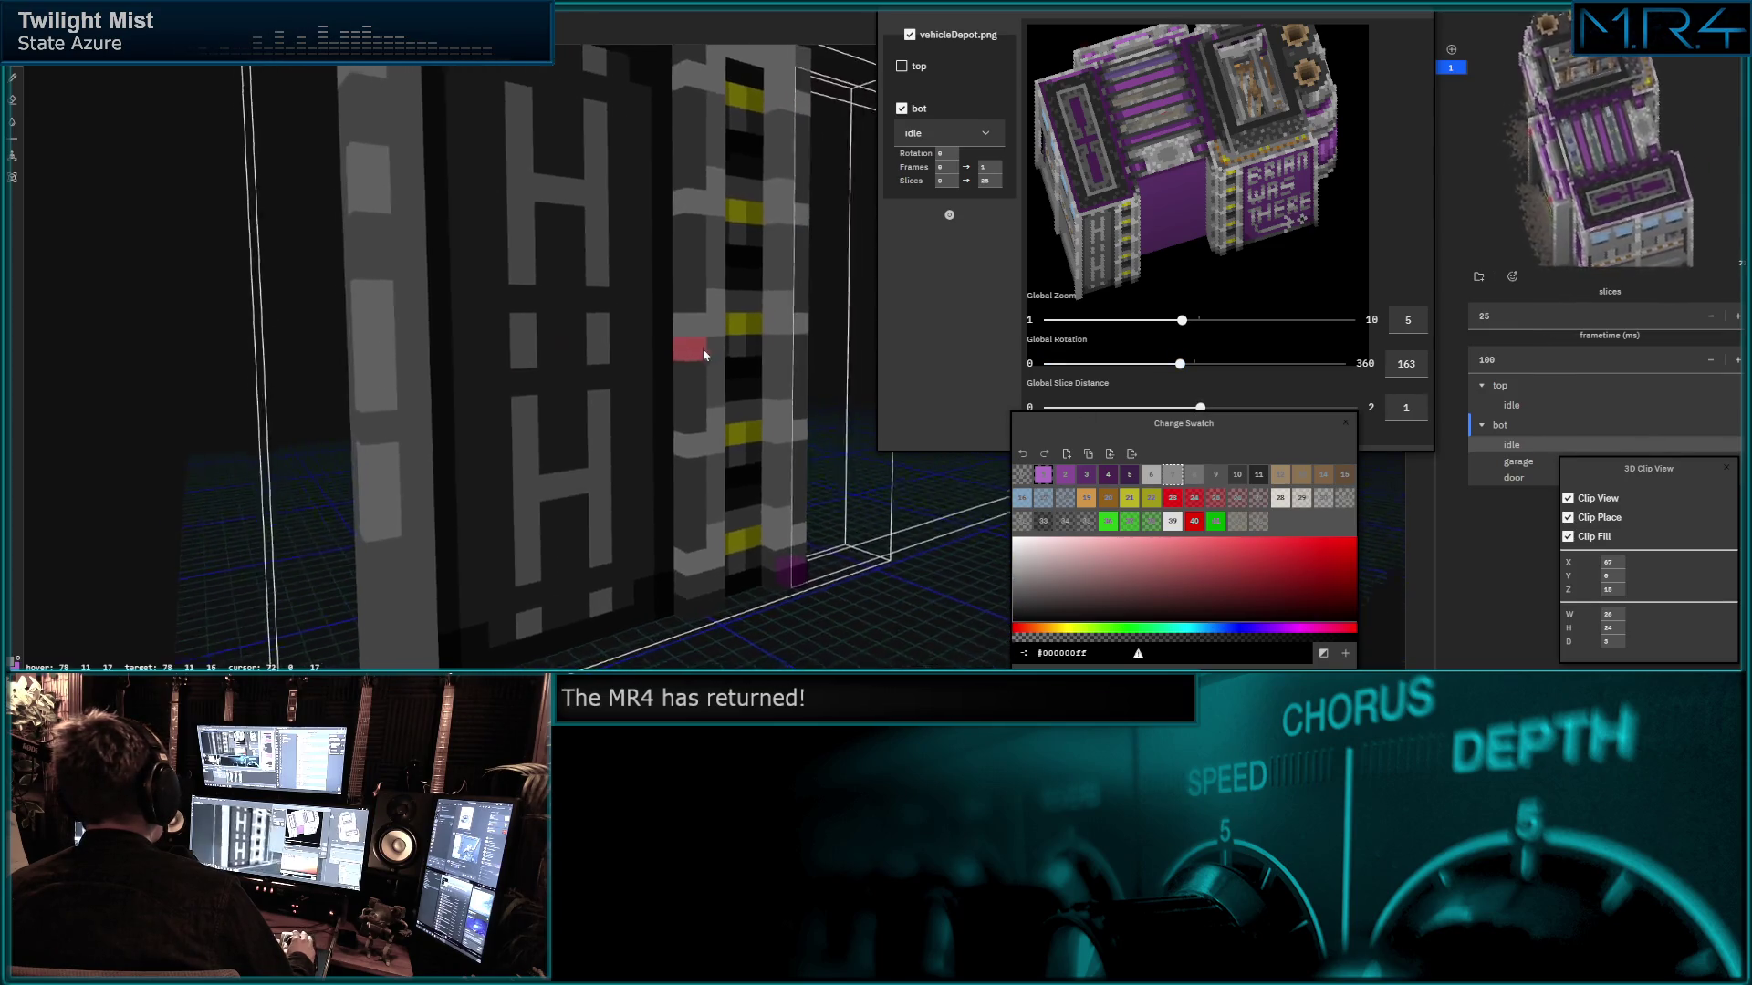
pyautogui.scroll(-3, 708, 325)
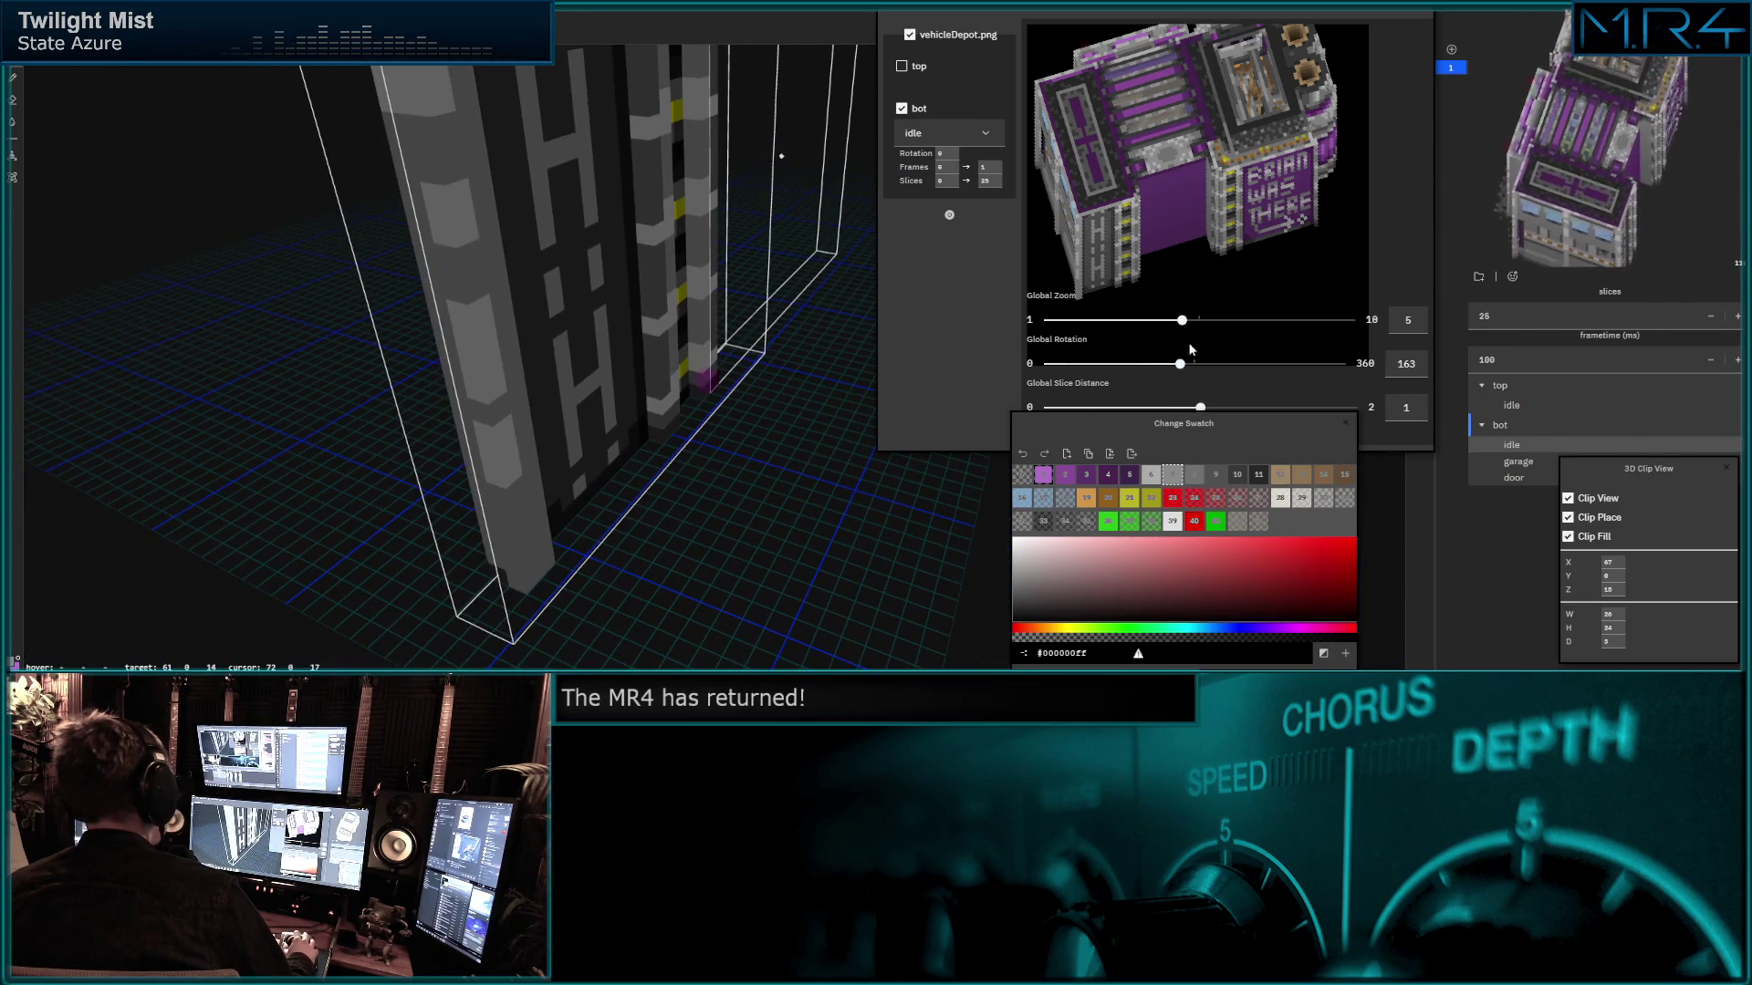
pyautogui.moveTo(1180, 363); pyautogui.dragTo(1159, 363)
pyautogui.moveTo(643, 294)
pyautogui.mouseDown(button='middle')
pyautogui.moveTo(692, 343)
pyautogui.moveTo(724, 467)
pyautogui.moveTo(726, 432)
pyautogui.mouseUp(button='middle')
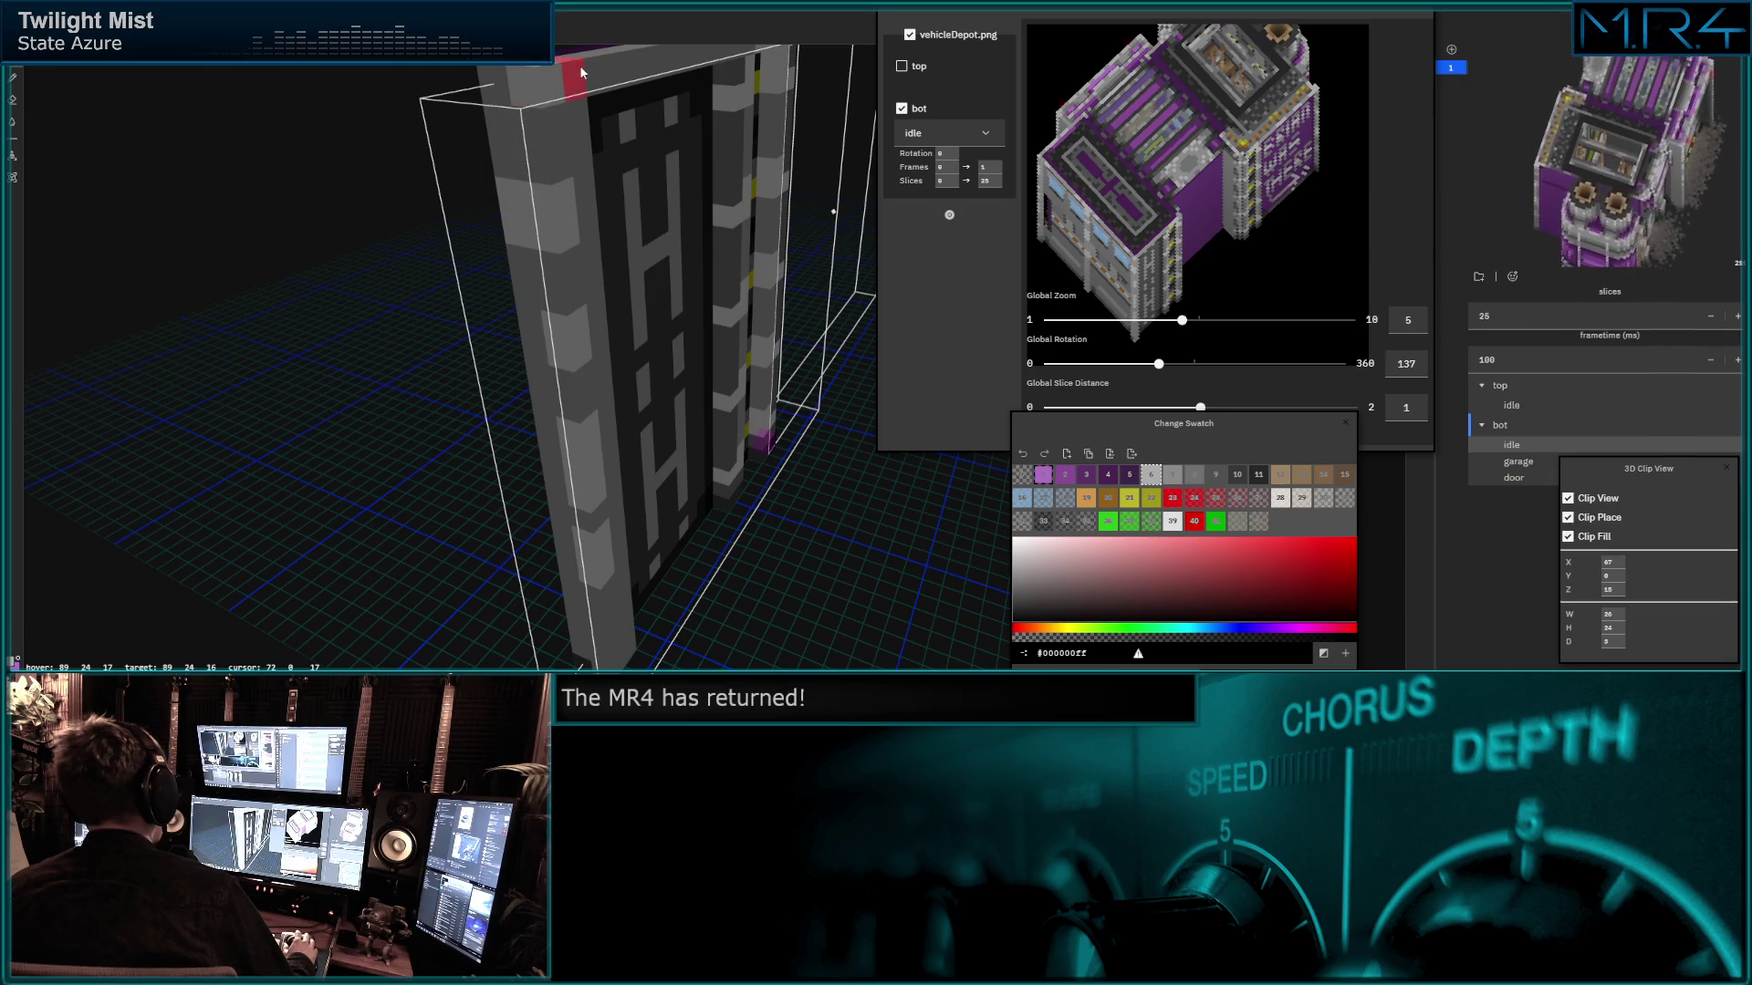
# Orbit the model to inspect the barred door panel from above and frontally.
pyautogui.moveTo(579, 65)
pyautogui.mouseDown(button='middle')
pyautogui.moveTo(536, 146)
pyautogui.moveTo(532, 302)
pyautogui.mouseUp(button='middle')
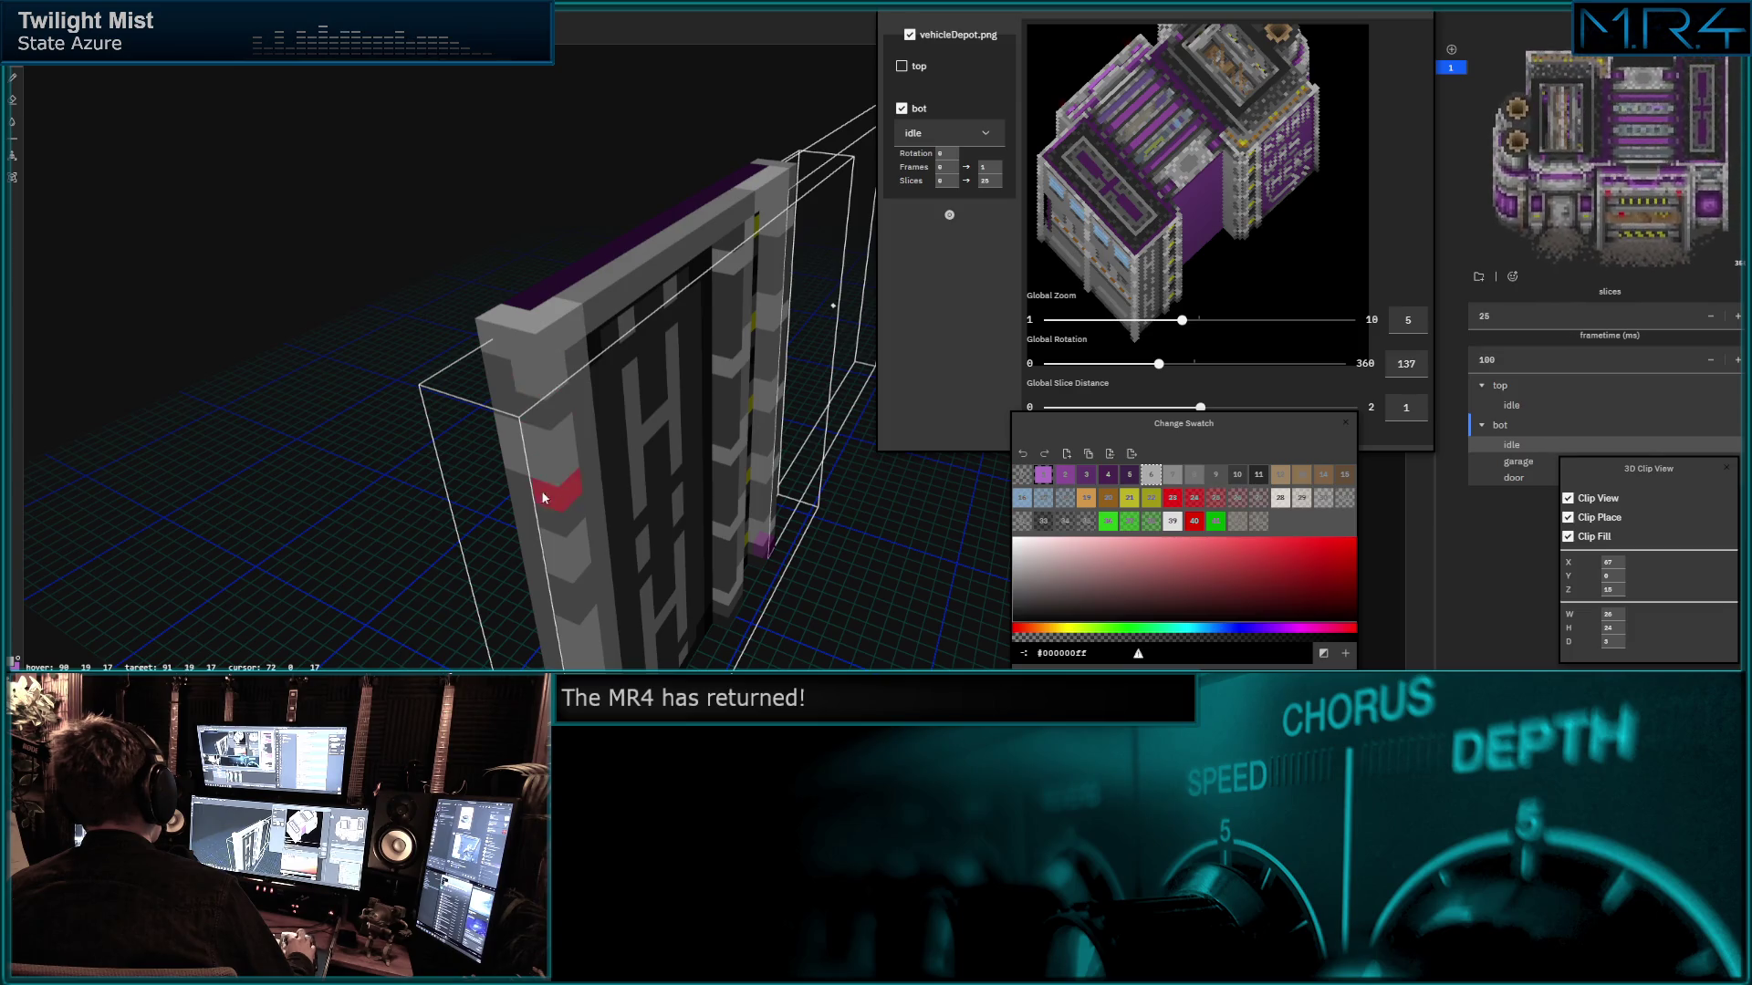
pyautogui.scroll(3, 533, 301)
pyautogui.moveTo(532, 279)
pyautogui.mouseDown(button='middle')
pyautogui.moveTo(552, 265)
pyautogui.moveTo(524, 242)
pyautogui.mouseUp(button='middle')
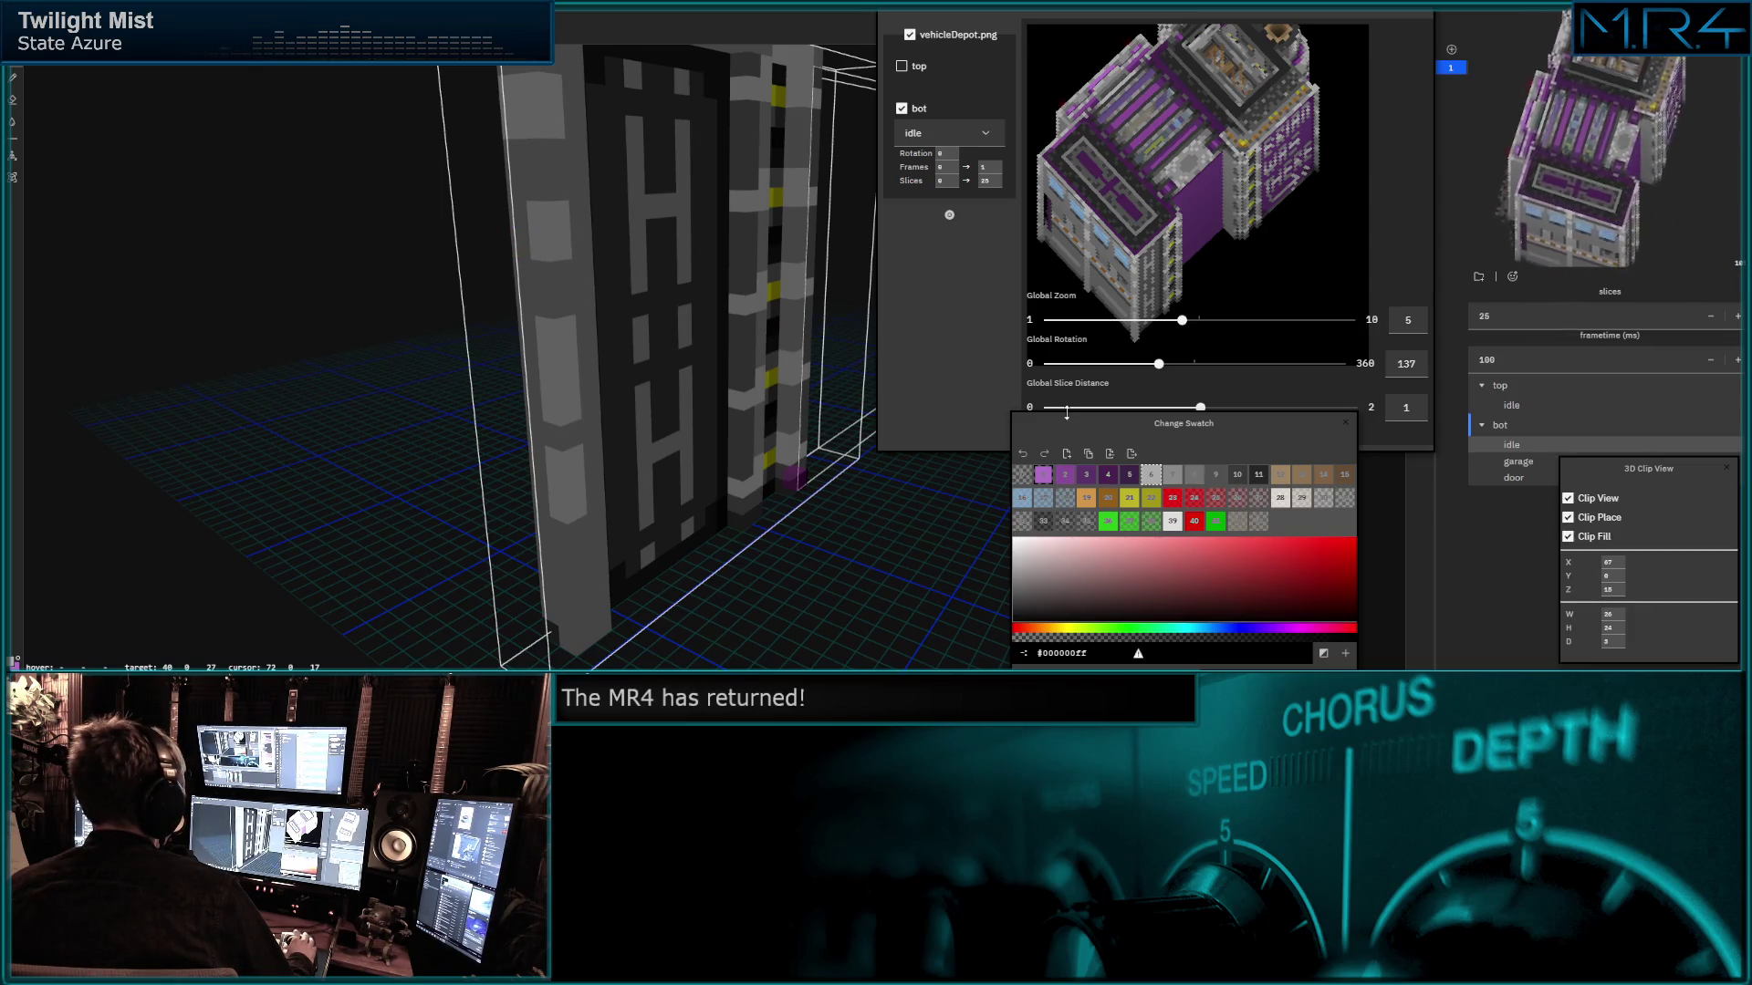
pyautogui.moveTo(784, 451); pyautogui.dragTo(592, 535, button='middle')
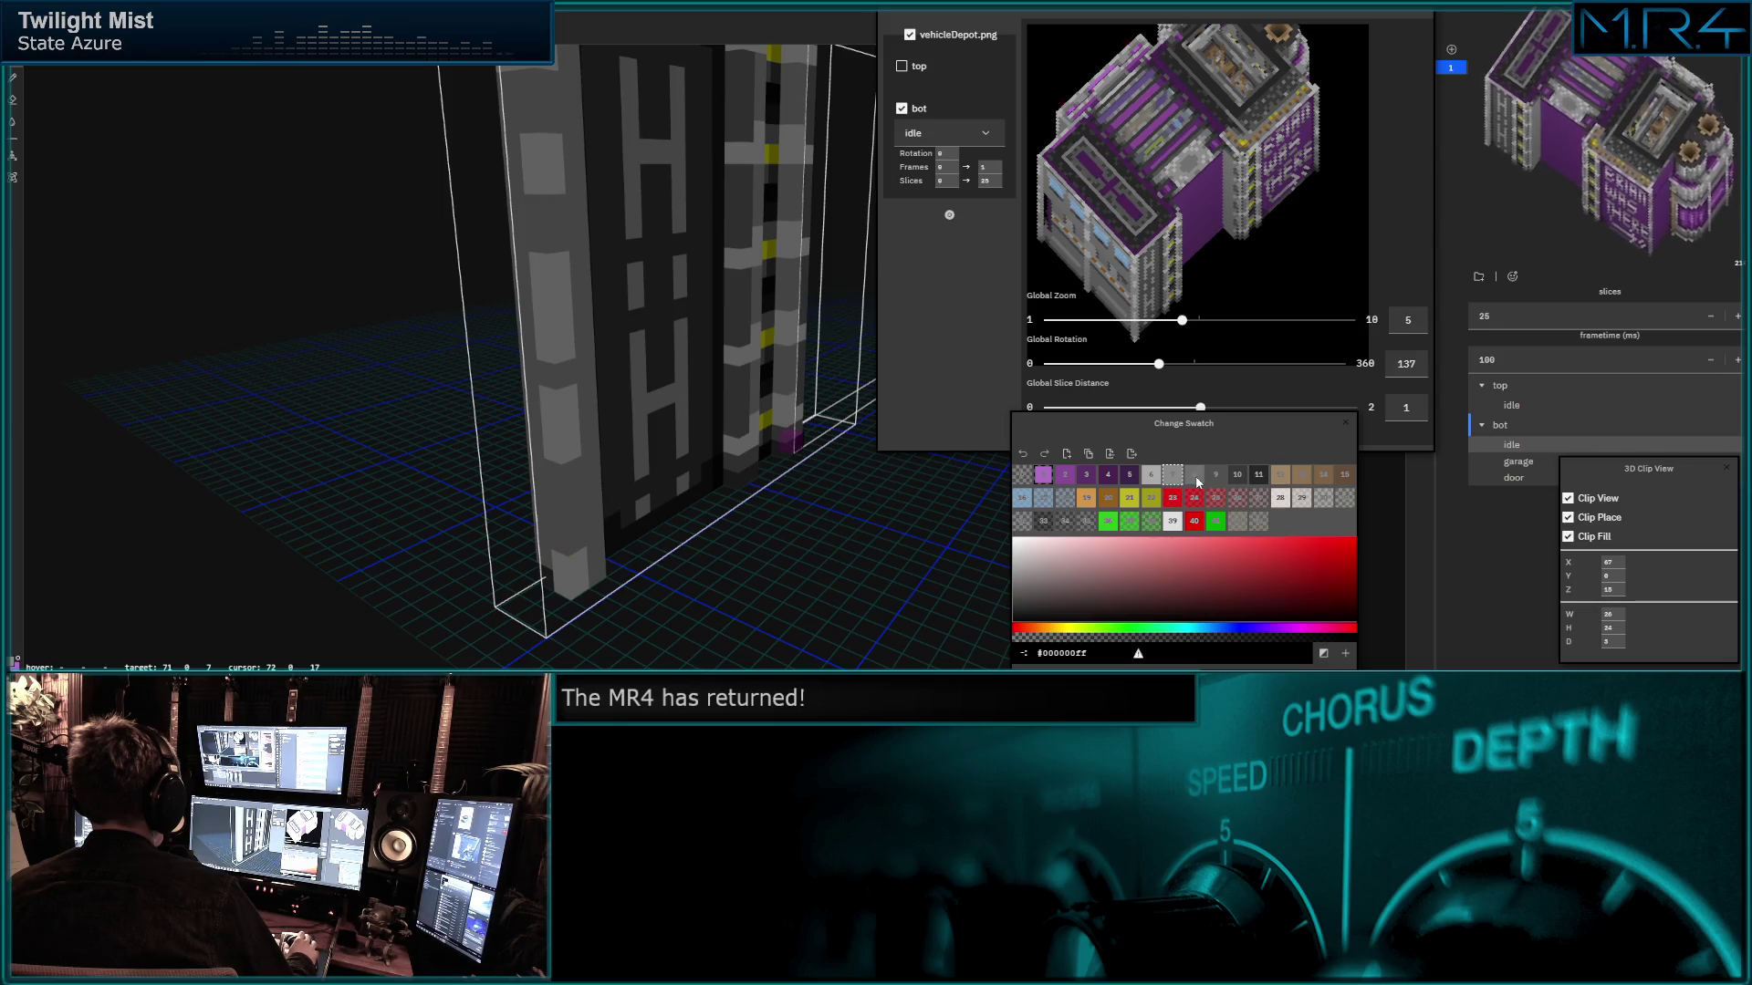
pyautogui.moveTo(598, 460)
pyautogui.mouseDown(button='middle')
pyautogui.moveTo(591, 499)
pyautogui.moveTo(530, 563)
pyautogui.moveTo(535, 502)
pyautogui.mouseUp(button='middle')
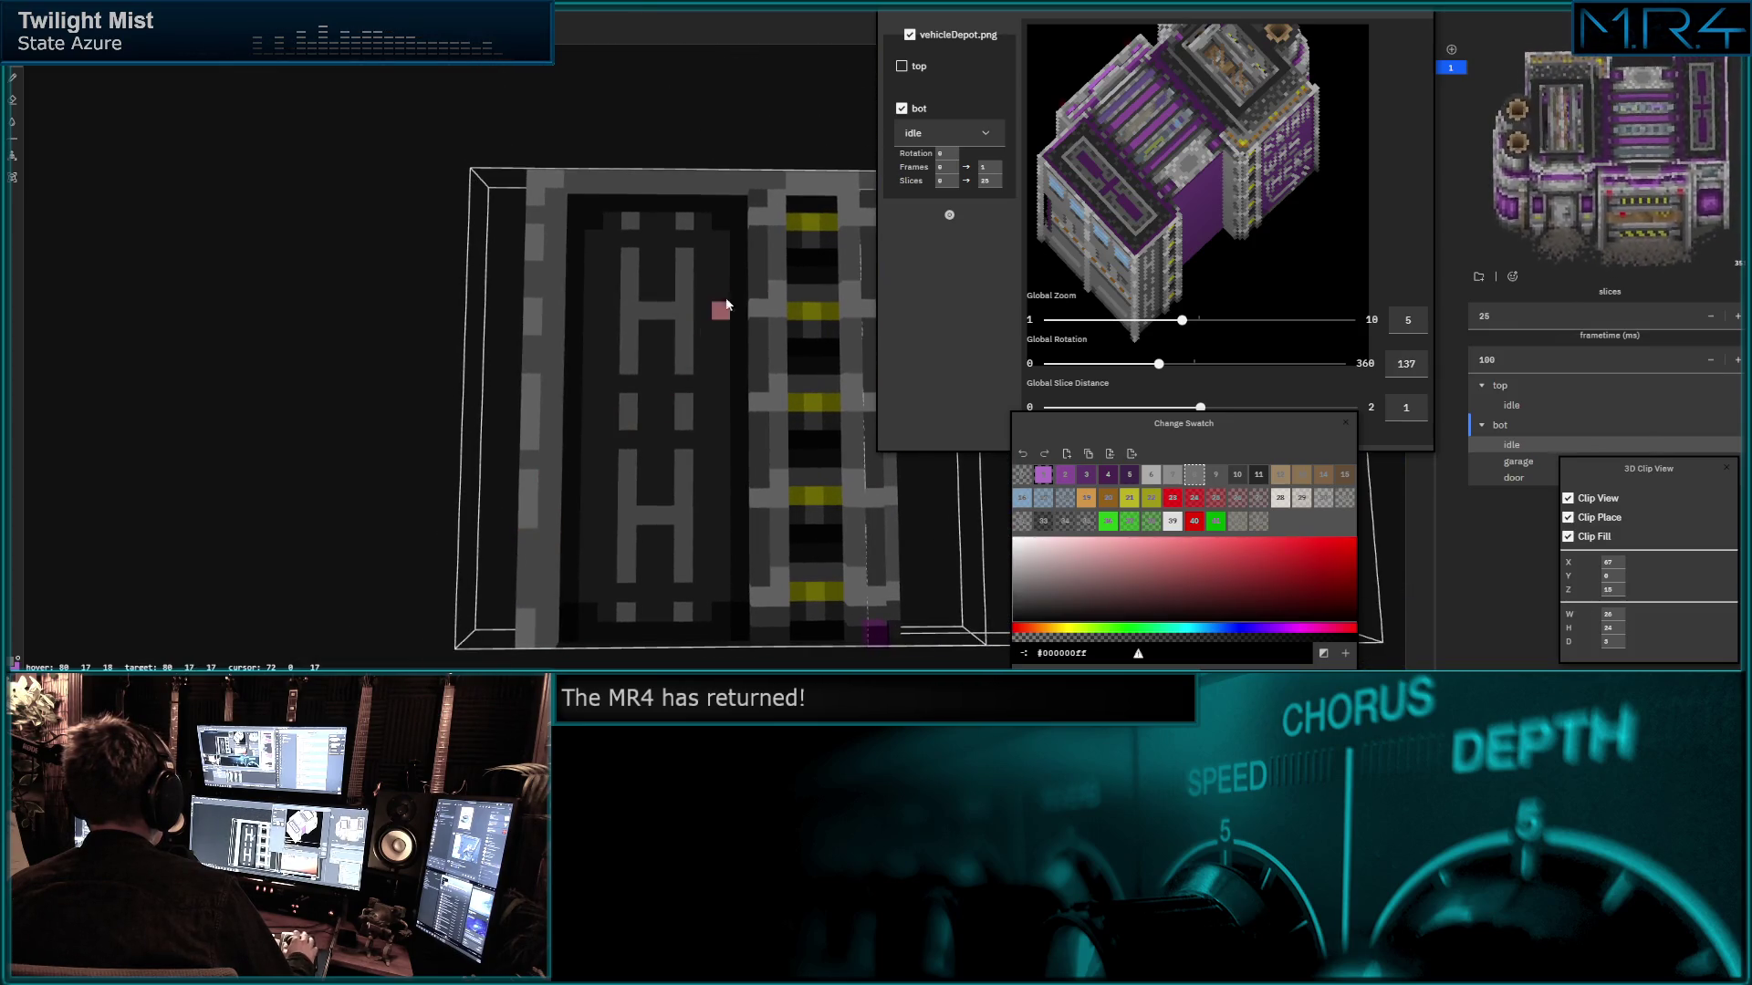
pyautogui.moveTo(703, 306); pyautogui.dragTo(723, 293, button='middle')
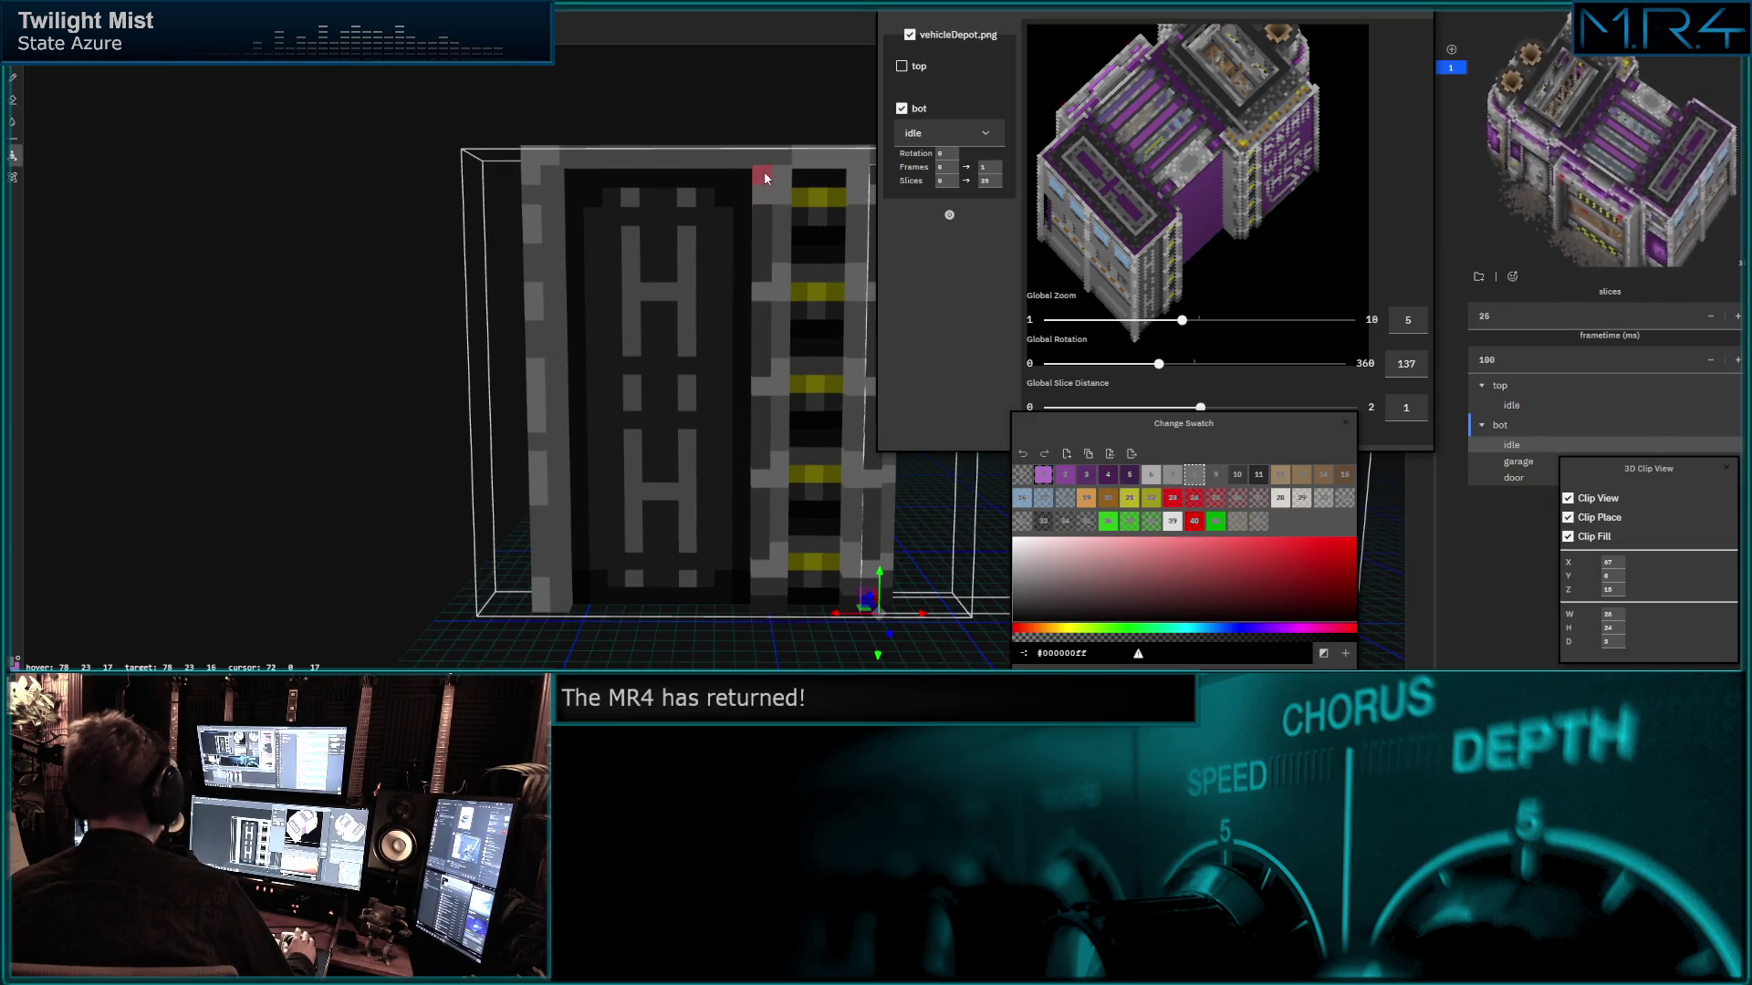
pyautogui.click(766, 600)
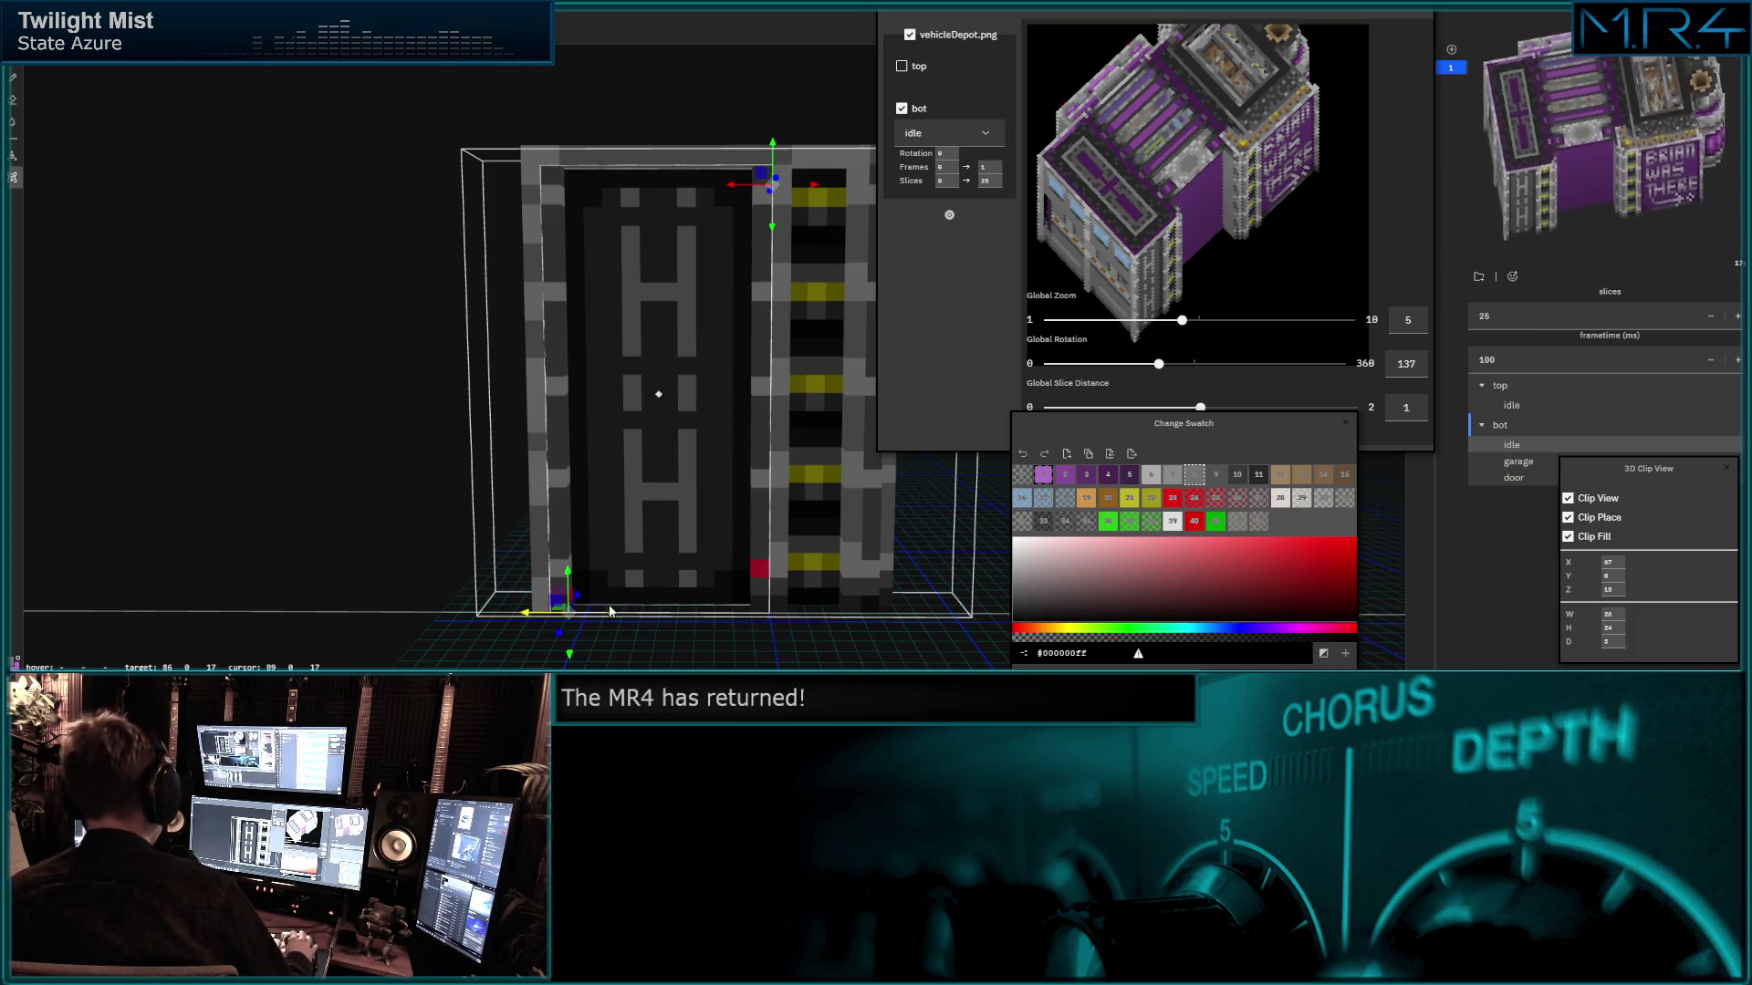
pyautogui.moveTo(669, 493); pyautogui.dragTo(734, 460, button='middle')
pyautogui.moveTo(1160, 367)
pyautogui.mouseDown()
pyautogui.moveTo(1235, 366)
pyautogui.moveTo(1191, 365)
pyautogui.mouseUp()
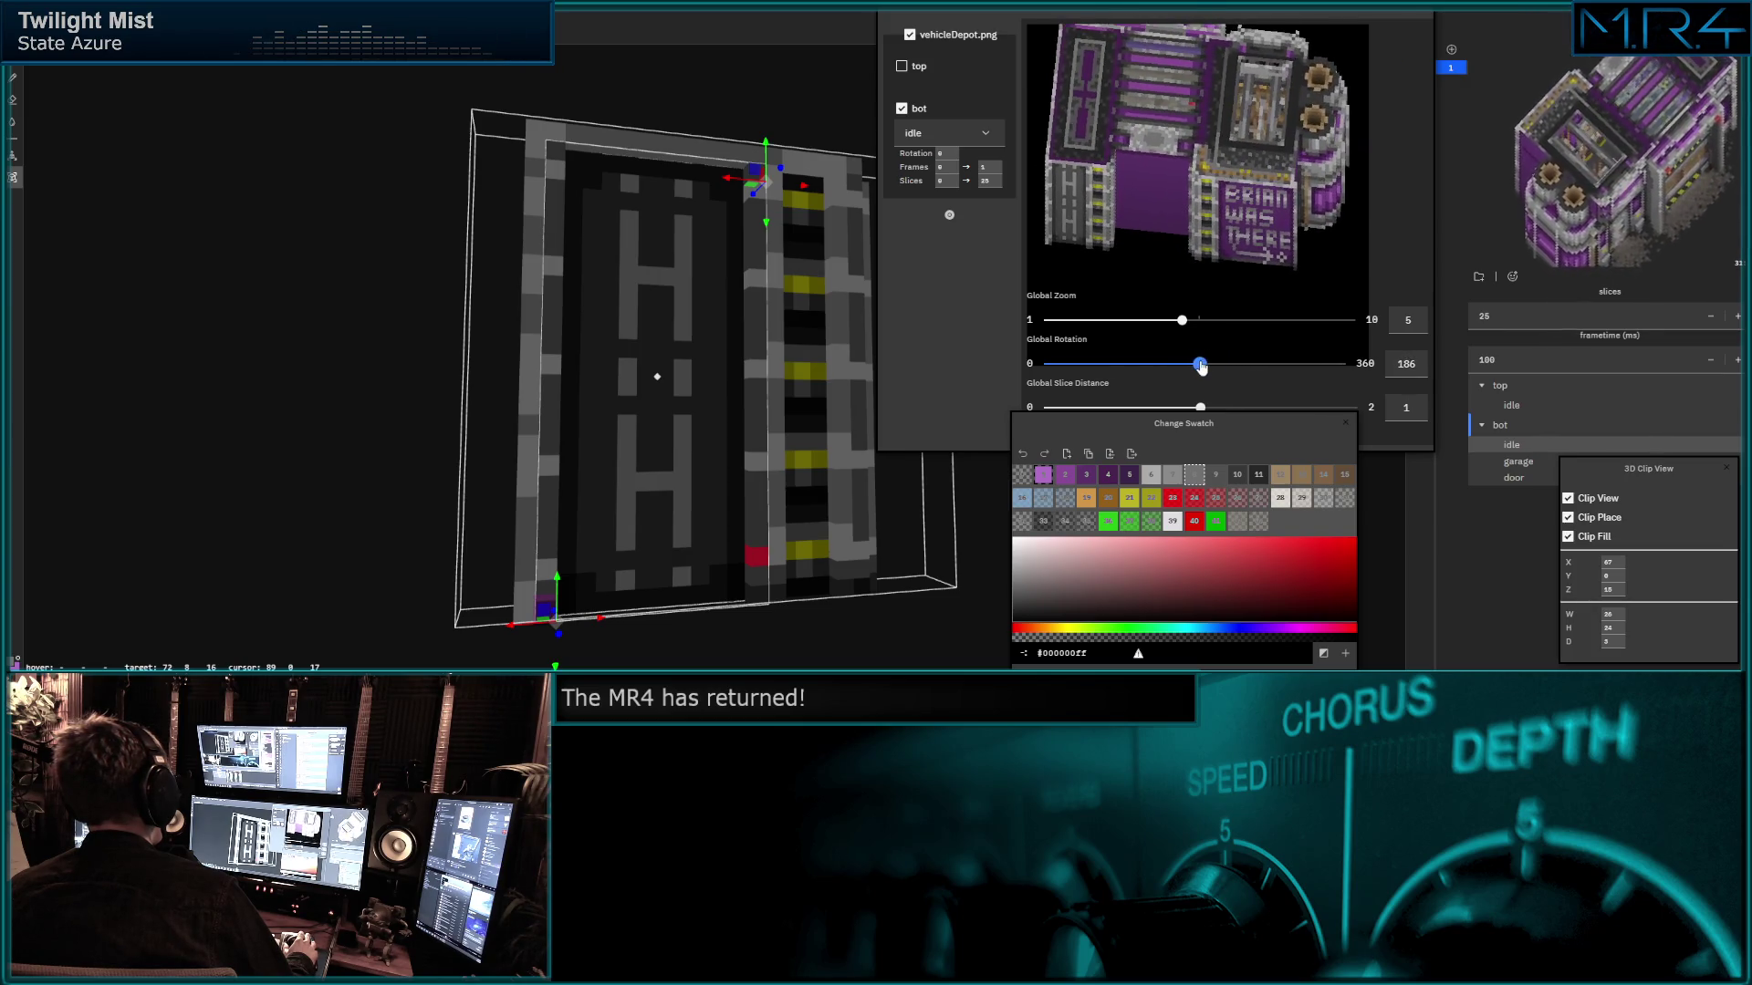
pyautogui.moveTo(530, 352); pyautogui.dragTo(508, 364, button='middle')
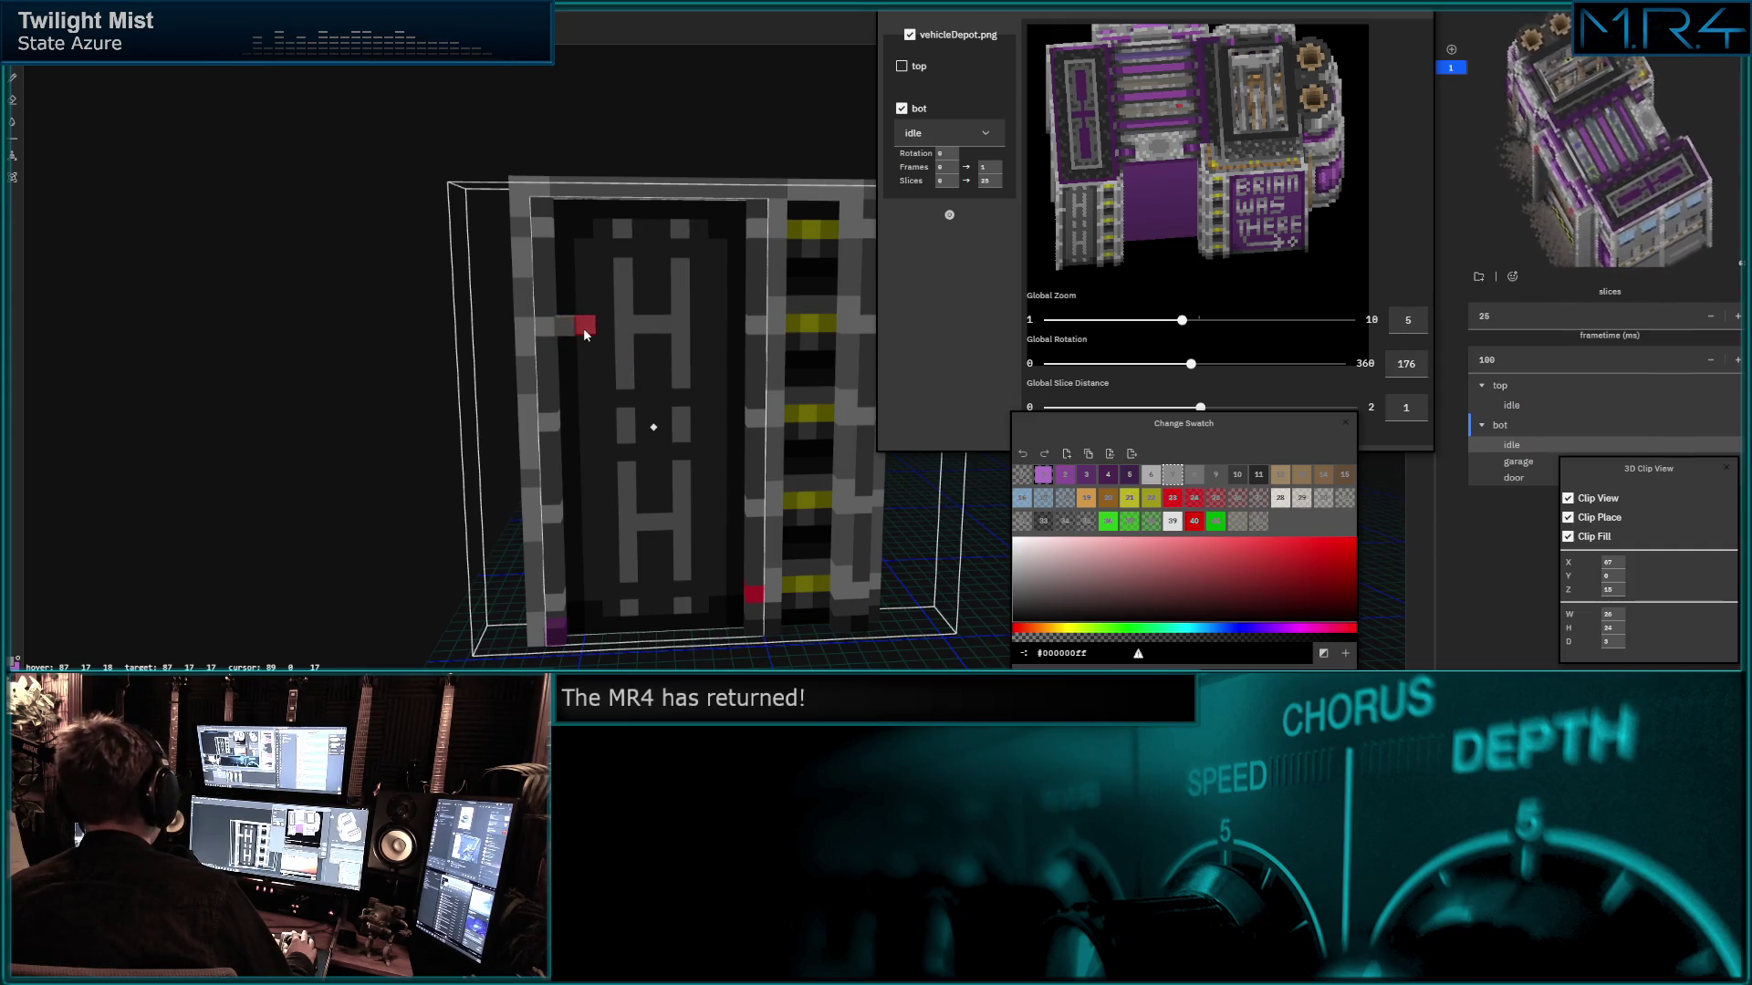
pyautogui.moveTo(618, 326); pyautogui.dragTo(662, 325)
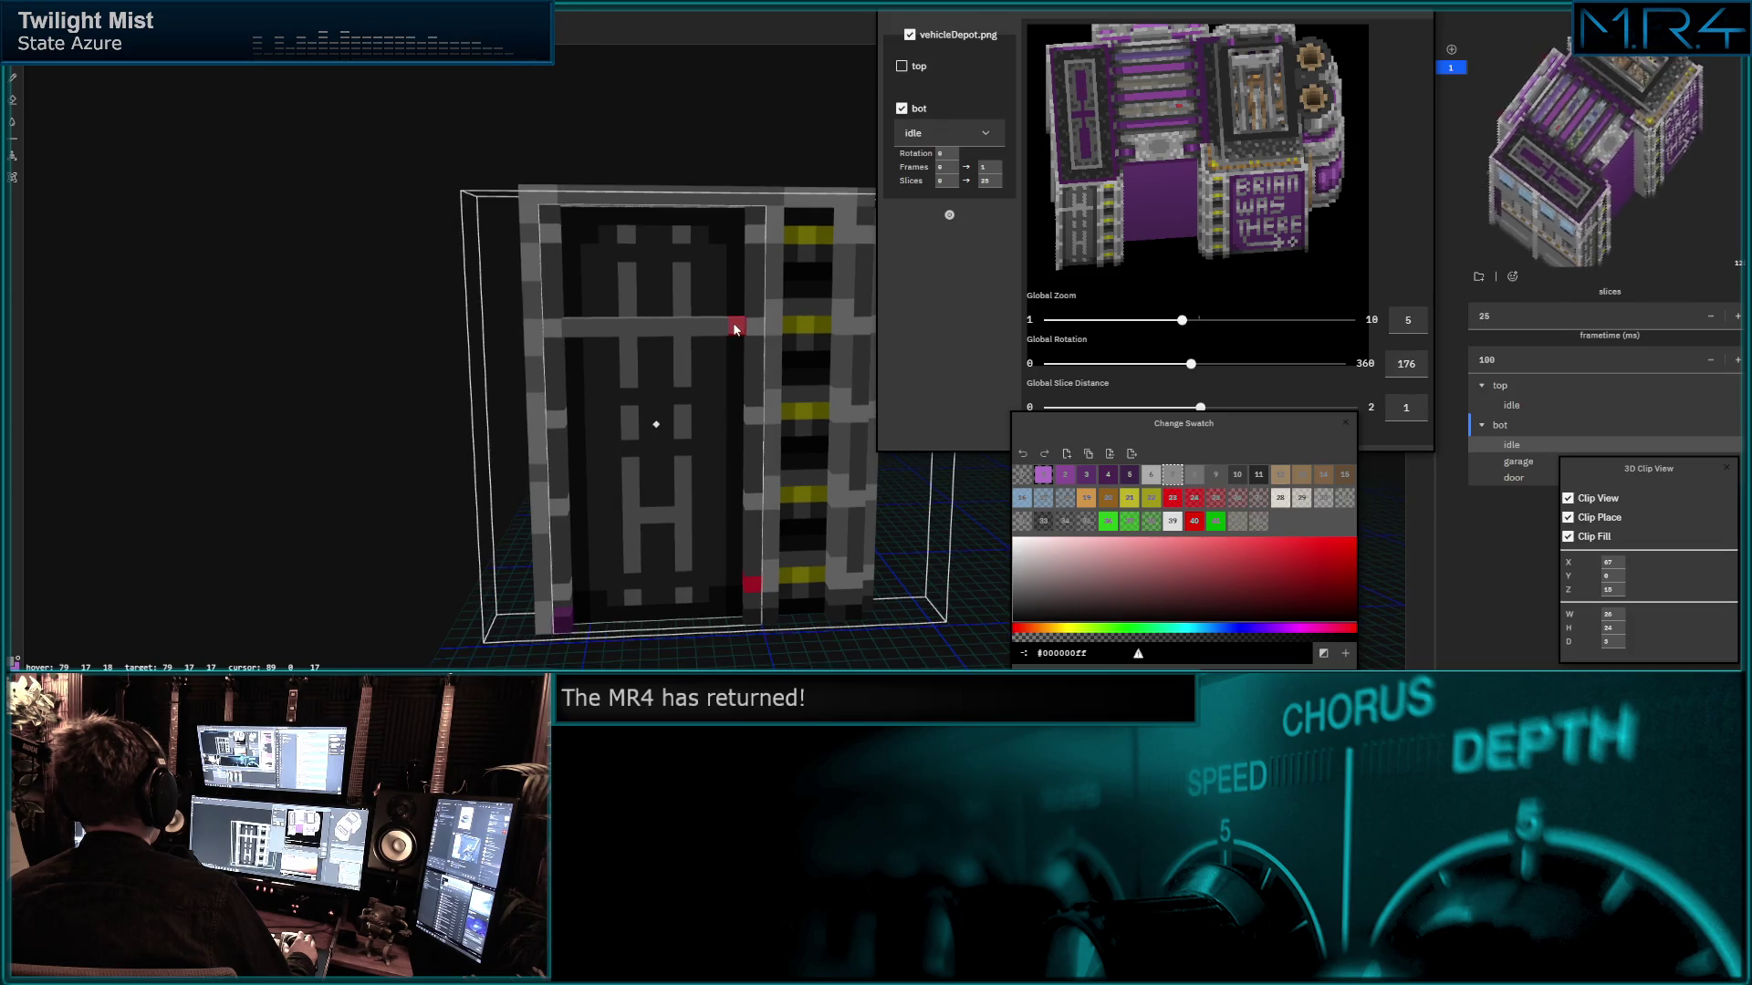
pyautogui.scroll(3, 599, 379)
pyautogui.scroll(2, 599, 378)
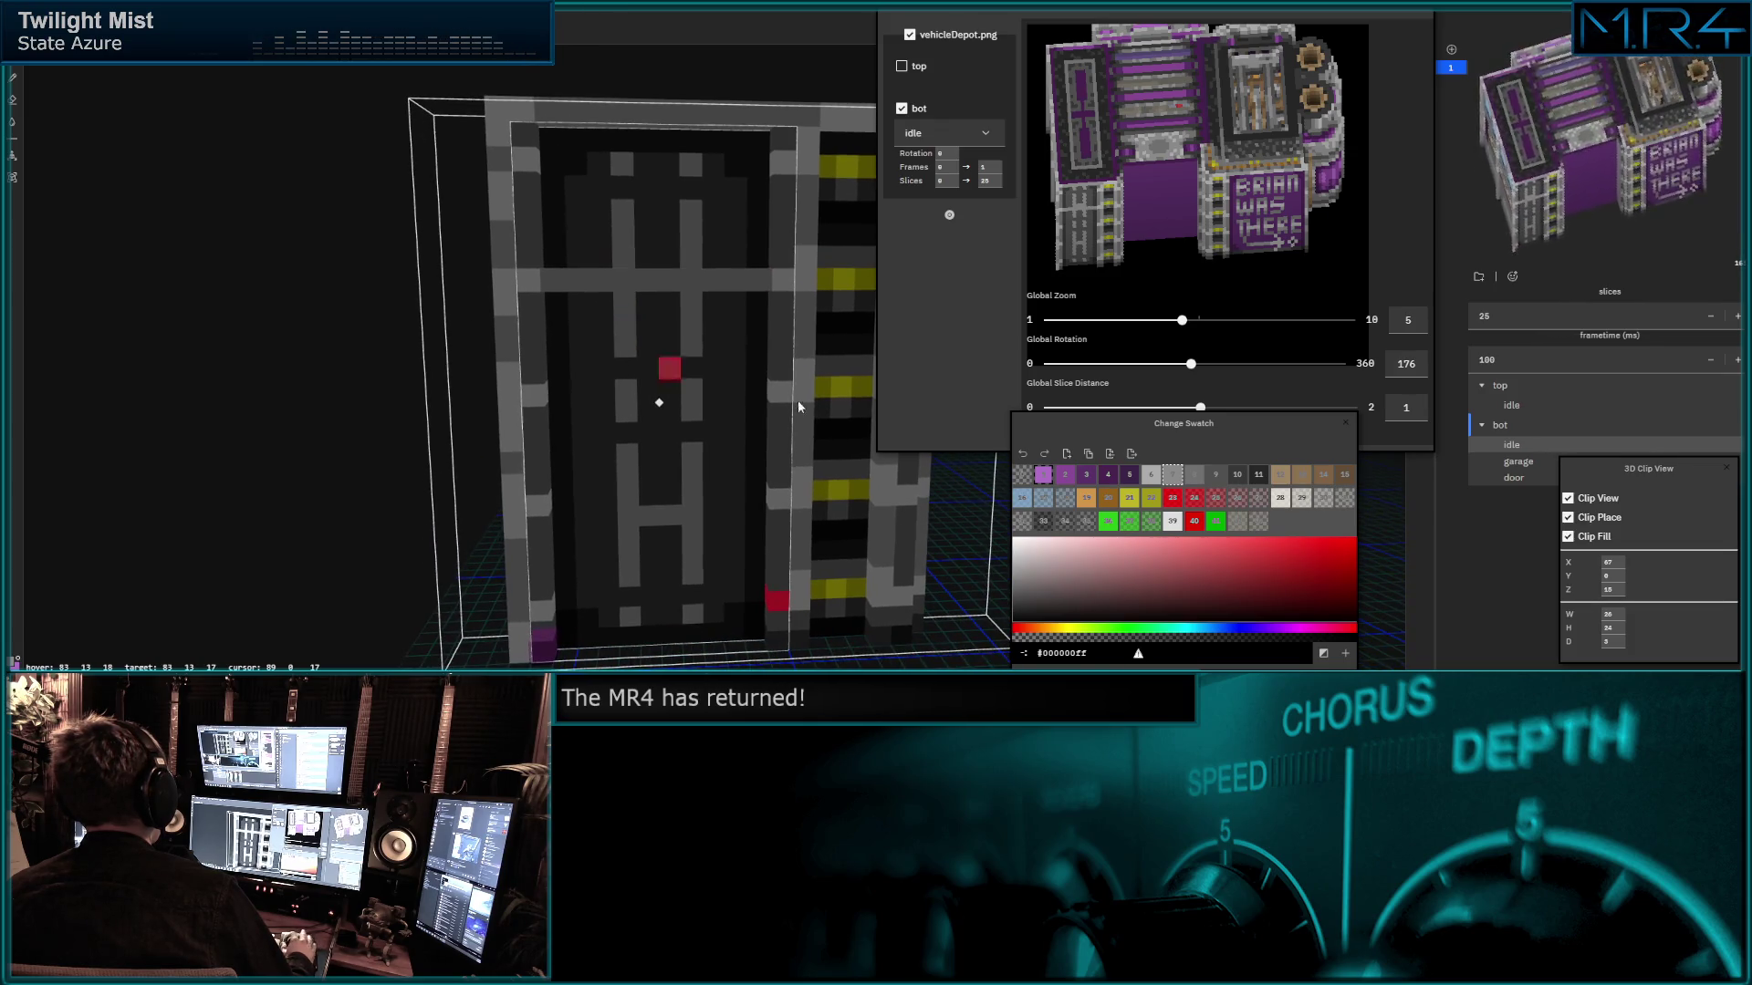
pyautogui.scroll(2, 648, 432)
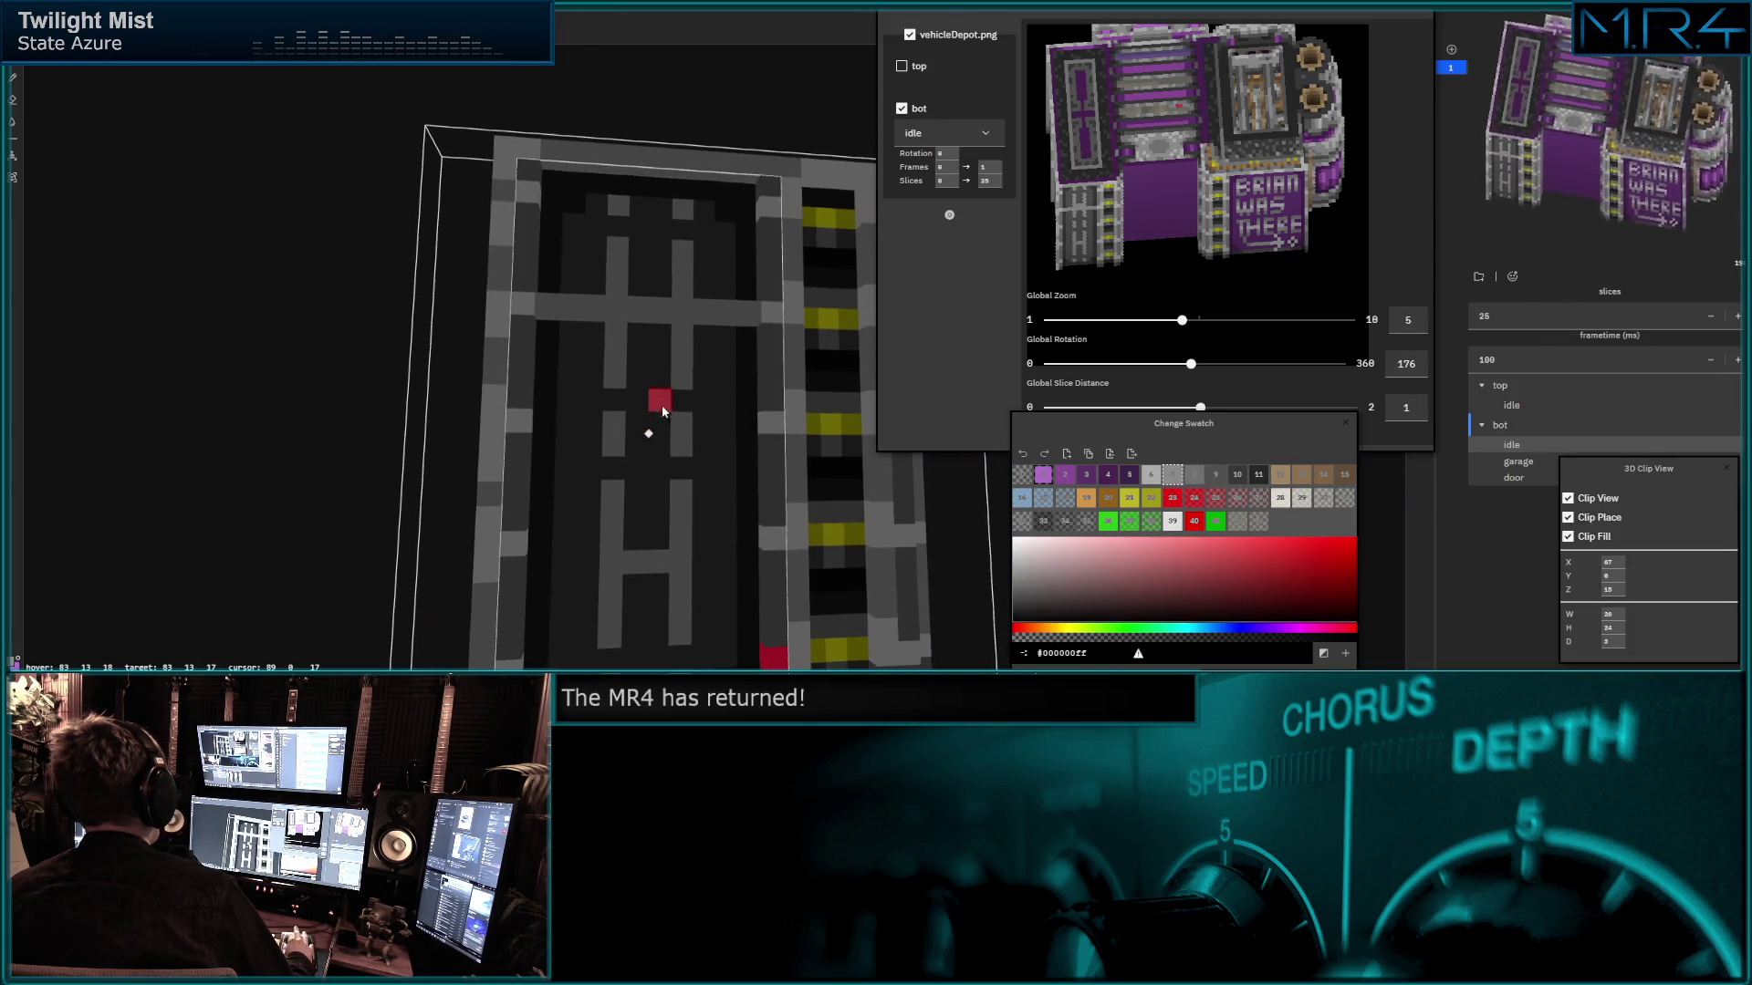
# Pick swatch 10, face the door with its solid grey crossbar and turn the preview to 160.
pyautogui.click(1240, 474)
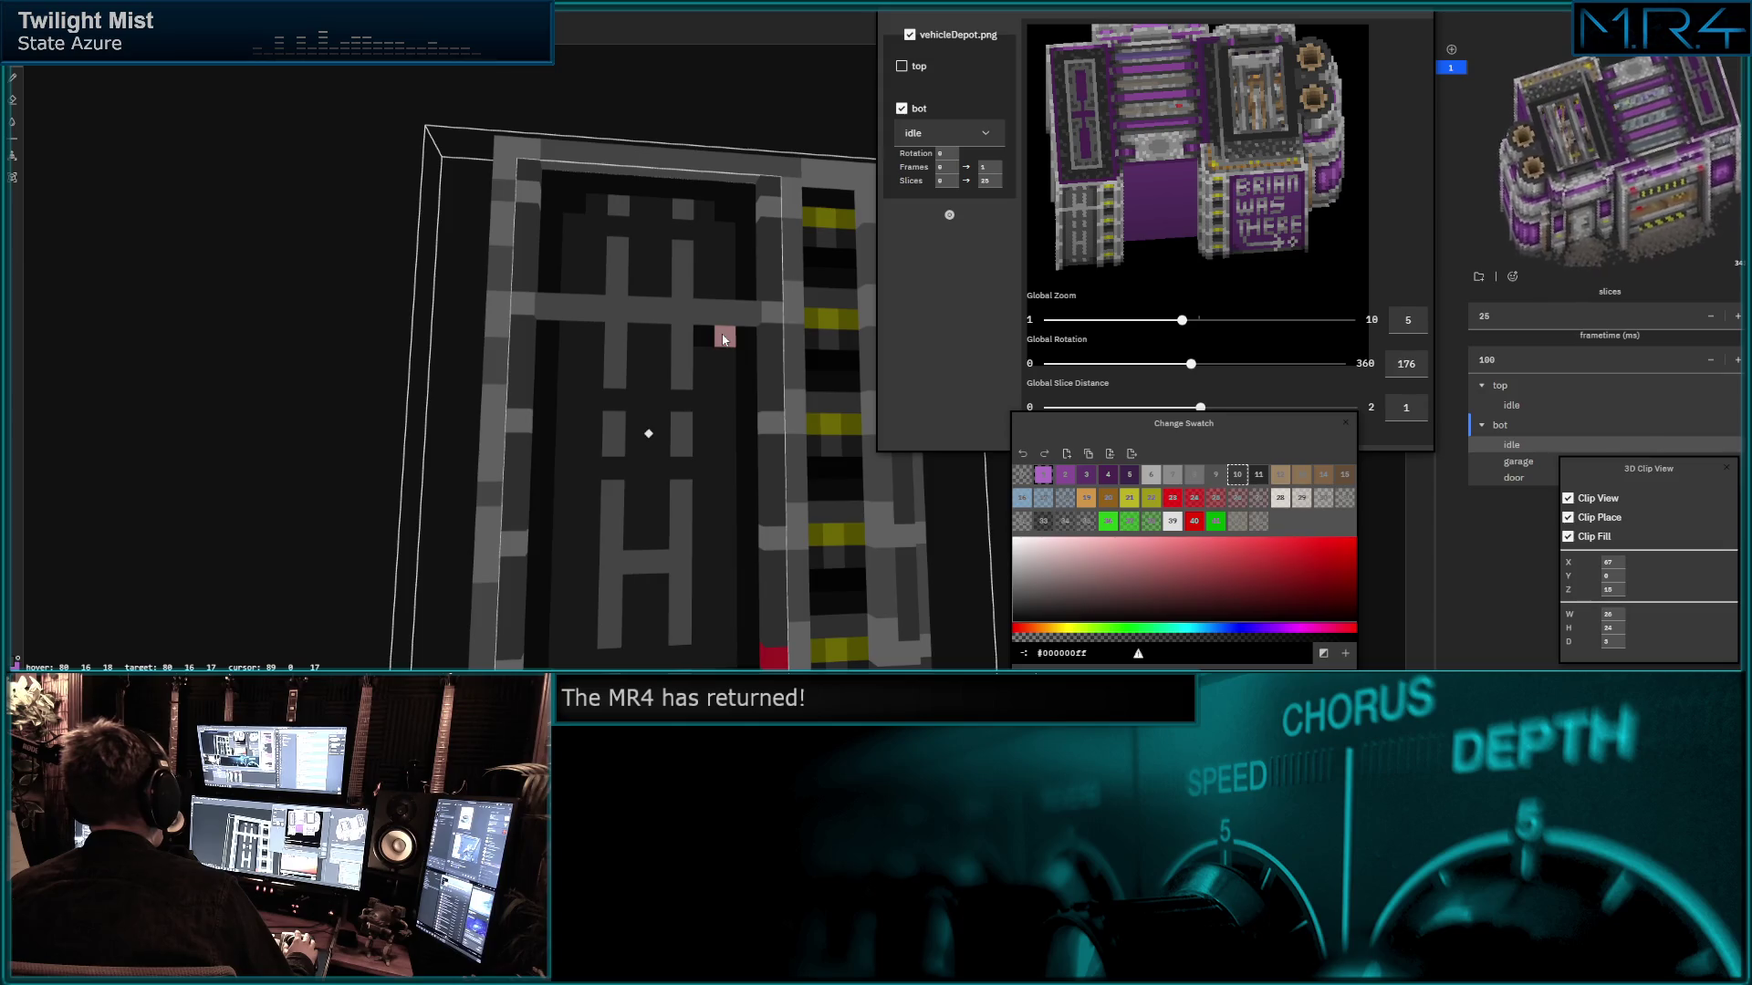
pyautogui.moveTo(640, 399)
pyautogui.mouseDown(button='middle')
pyautogui.moveTo(676, 460)
pyautogui.moveTo(1147, 475)
pyautogui.mouseUp(button='middle')
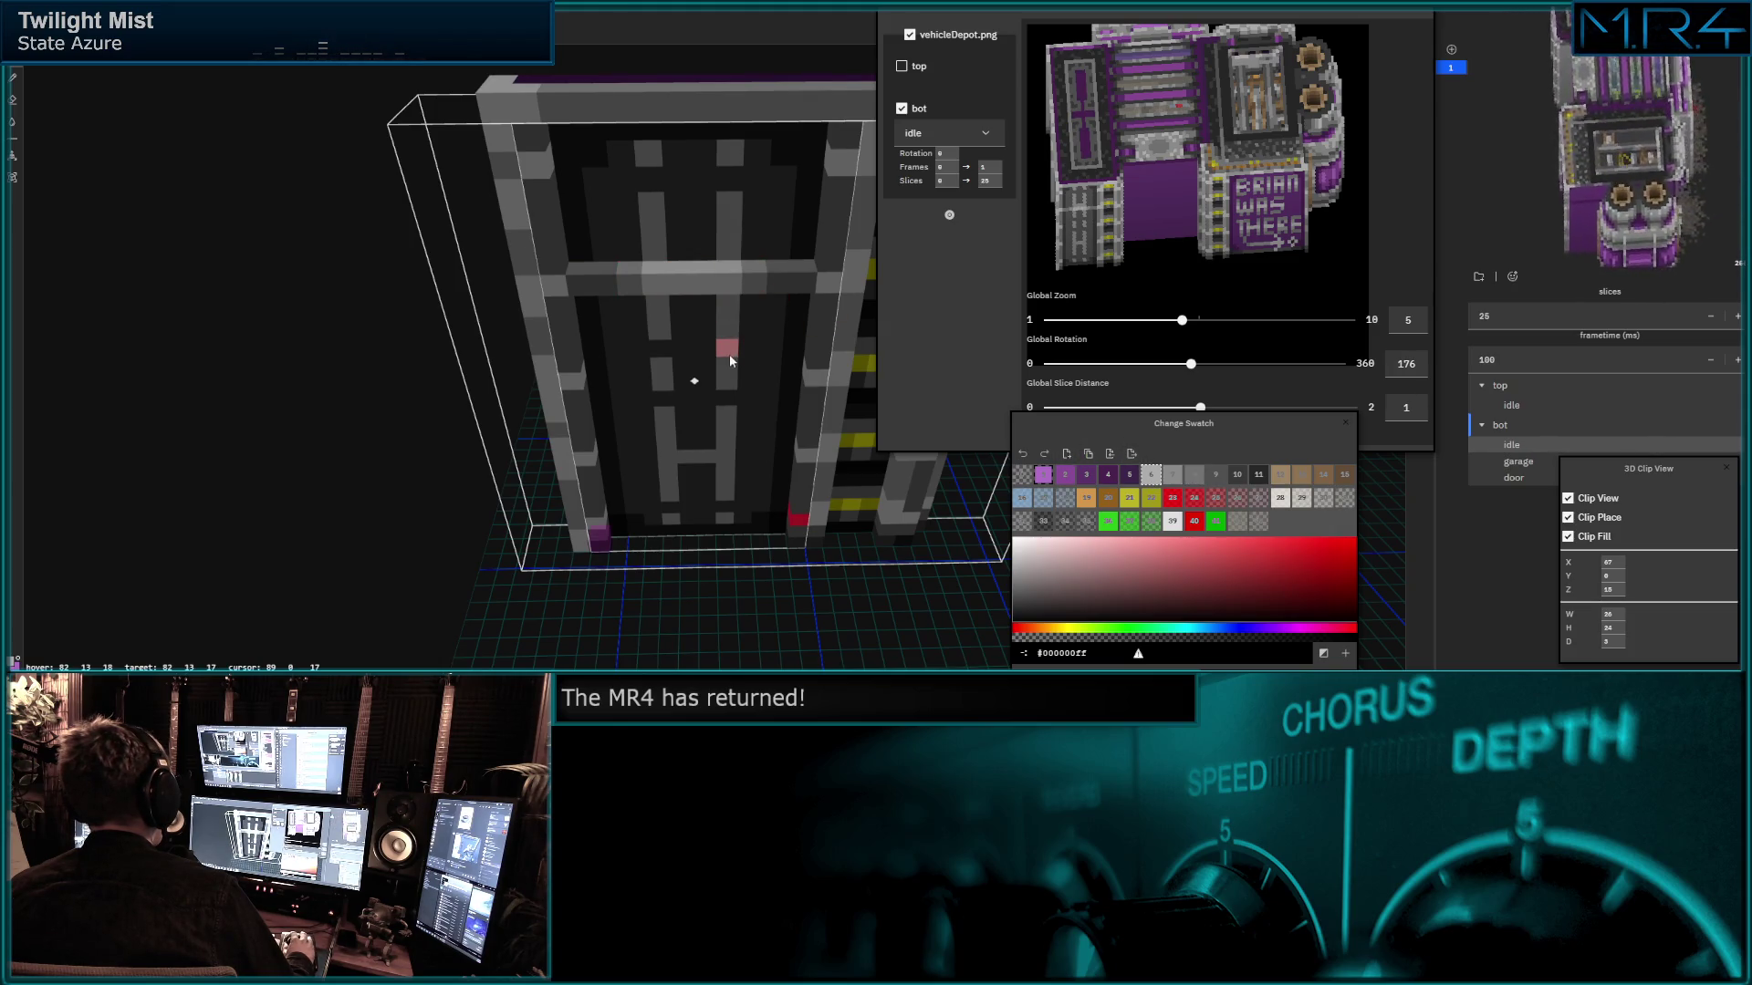
pyautogui.moveTo(729, 355); pyautogui.dragTo(805, 342, button='middle')
pyautogui.moveTo(1191, 364)
pyautogui.mouseDown()
pyautogui.moveTo(1138, 366)
pyautogui.moveTo(1226, 358)
pyautogui.moveTo(1179, 362)
pyautogui.mouseUp()
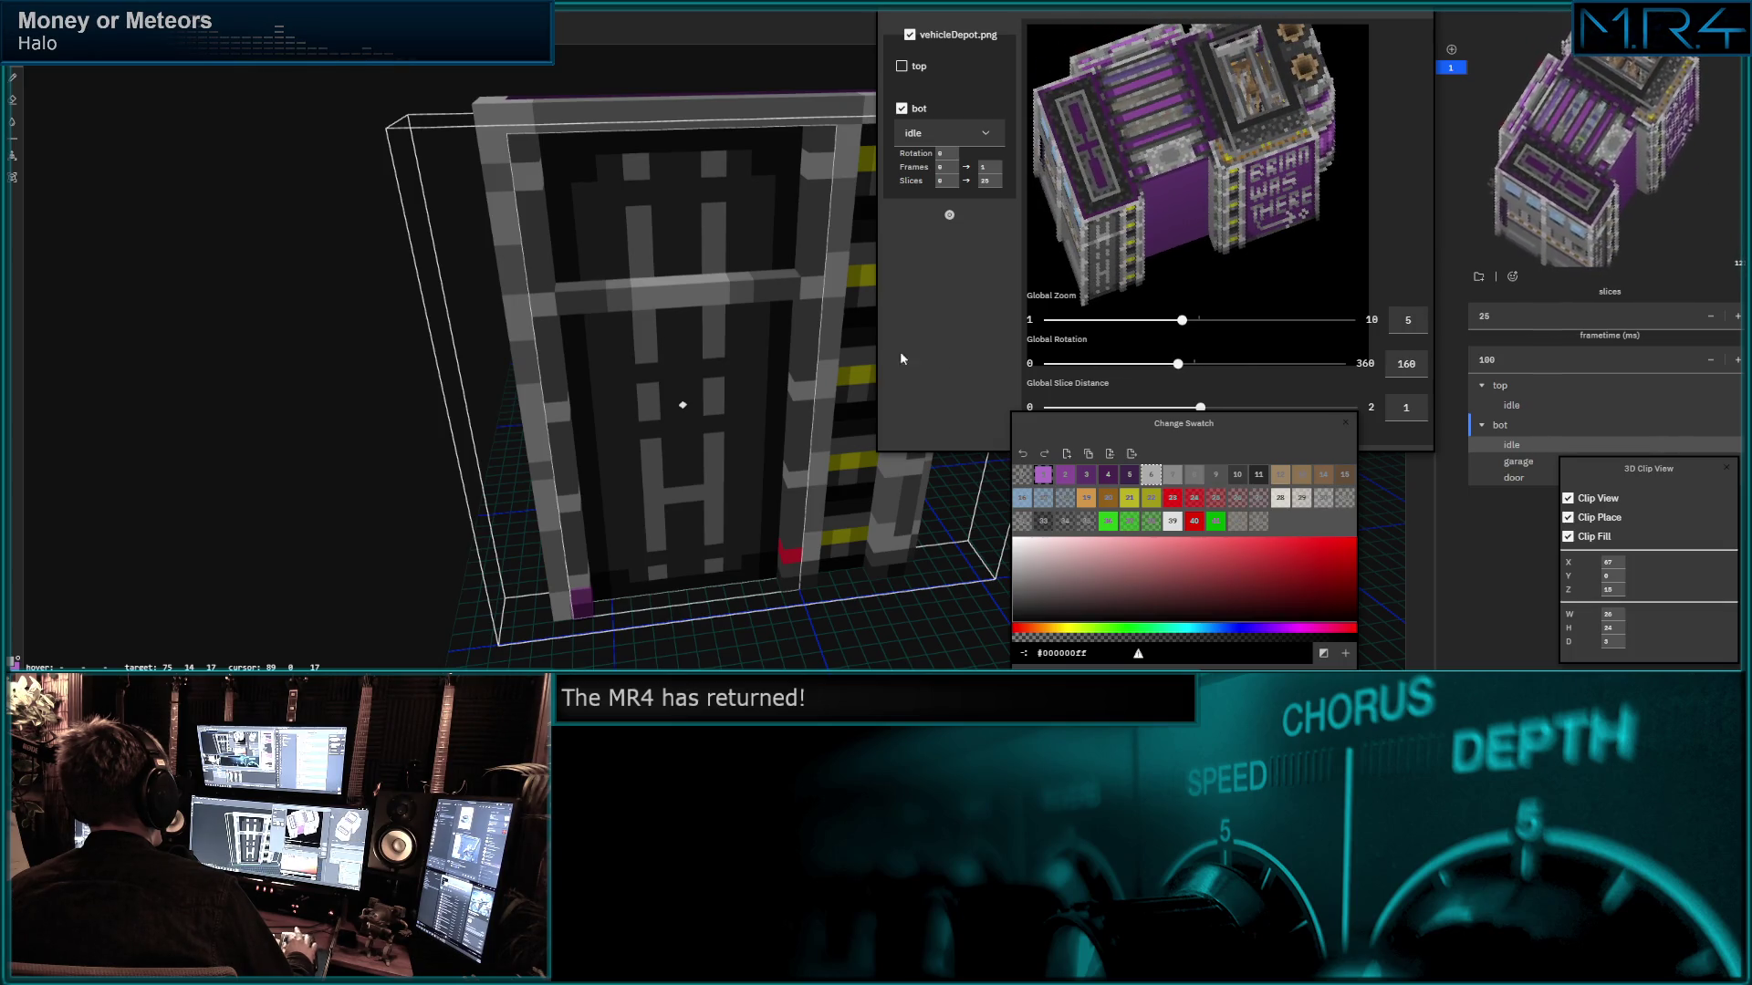
# Anchor the clip region on the crossbar, stretch it upward and add a red accent voxel.
pyautogui.moveTo(704, 334); pyautogui.dragTo(593, 300, button='middle')
pyautogui.click(736, 268)
pyautogui.click(519, 285)
pyautogui.click(633, 293)
pyautogui.moveTo(742, 274); pyautogui.dragTo(739, 131)
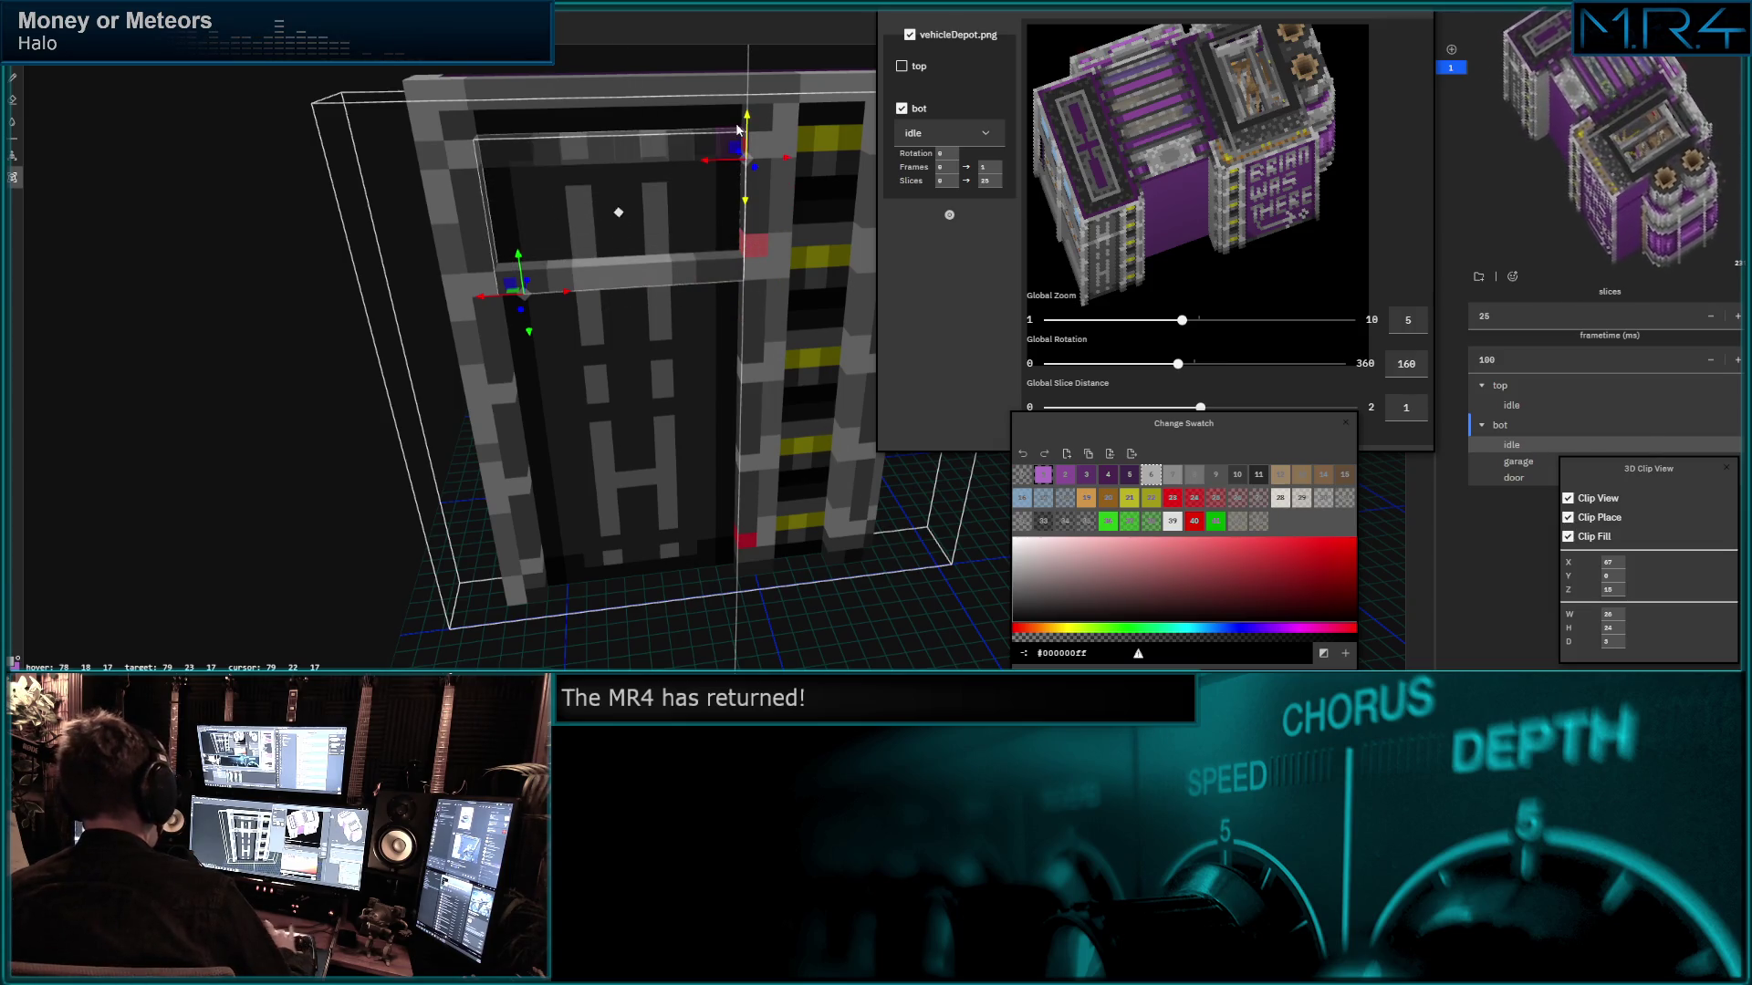
pyautogui.click(740, 134)
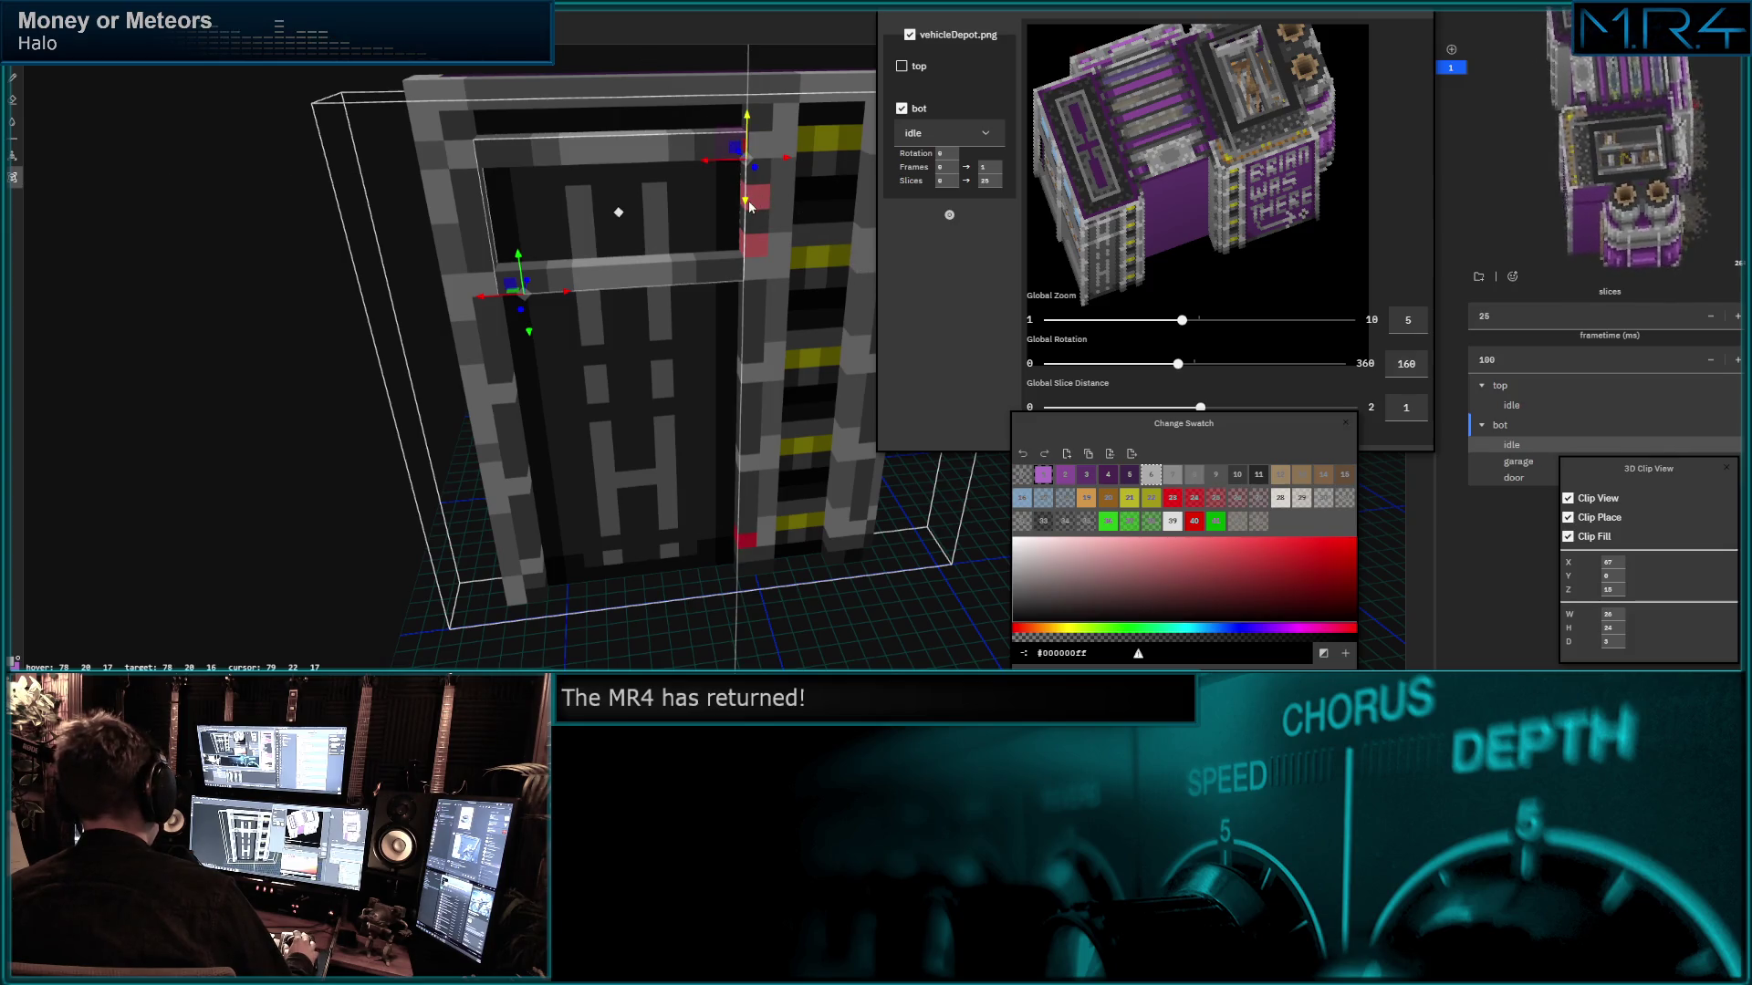
# Drag the clip region down the door to repeat evenly spaced crossbars, then review from the front.
pyautogui.moveTo(743, 209); pyautogui.dragTo(740, 415)
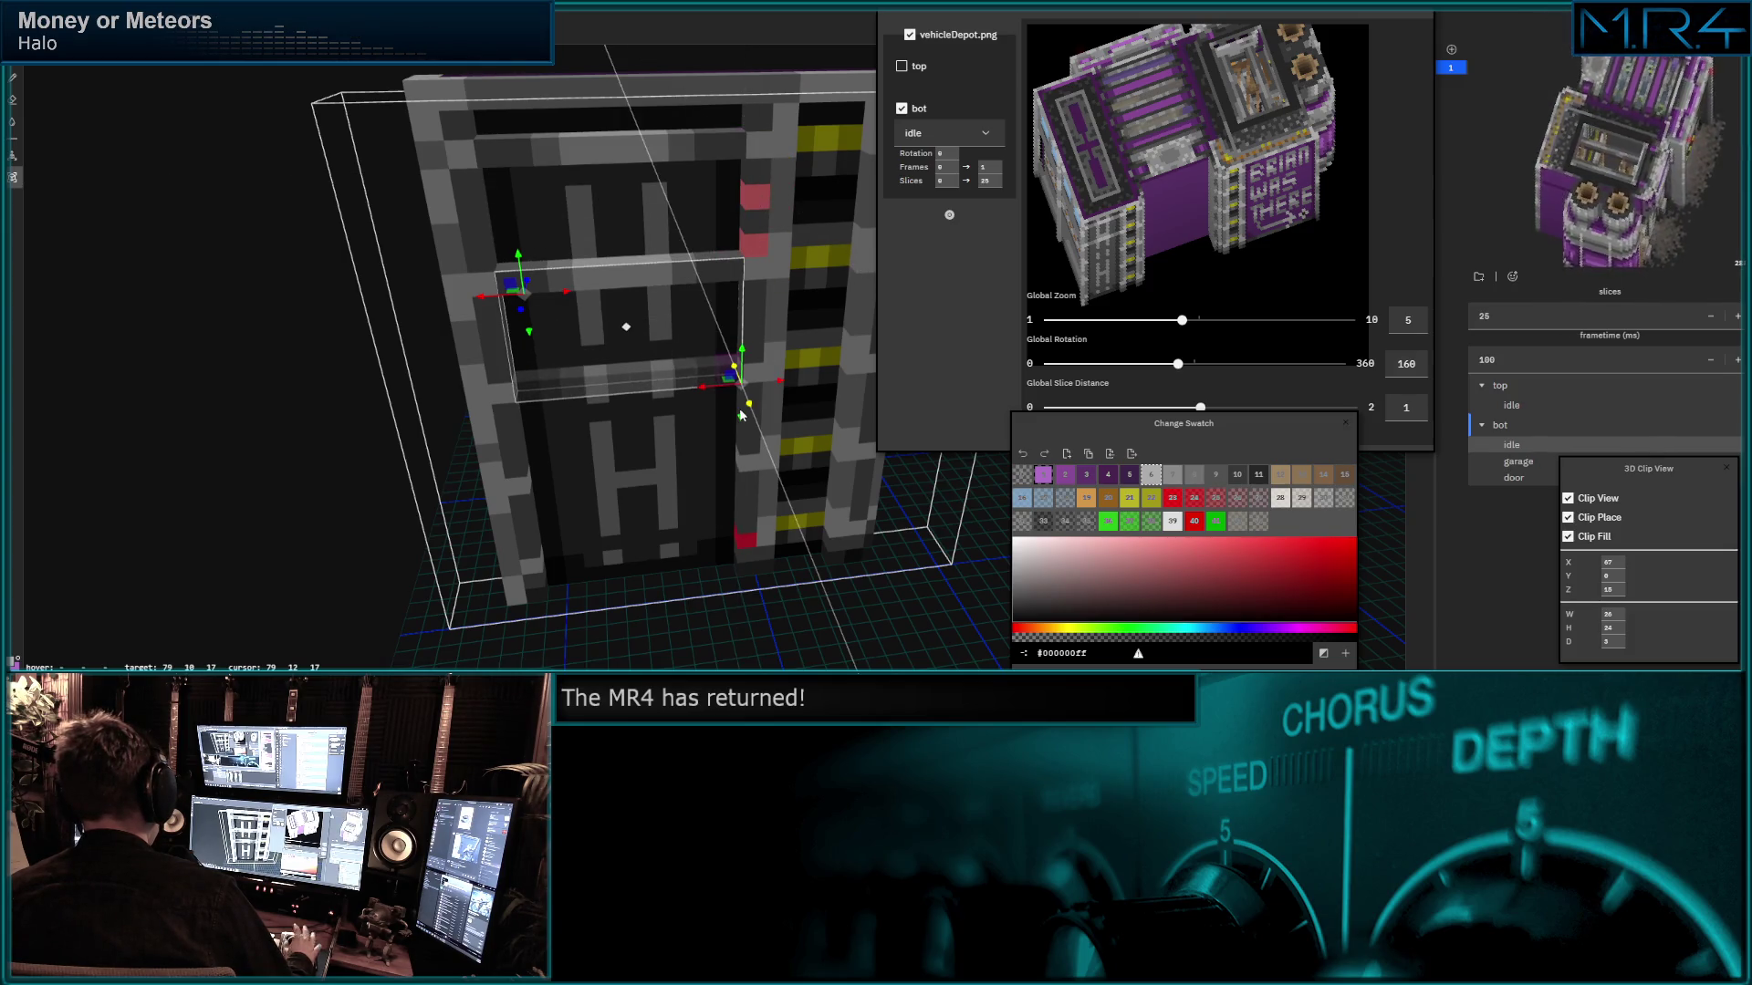
pyautogui.moveTo(741, 414); pyautogui.dragTo(737, 500)
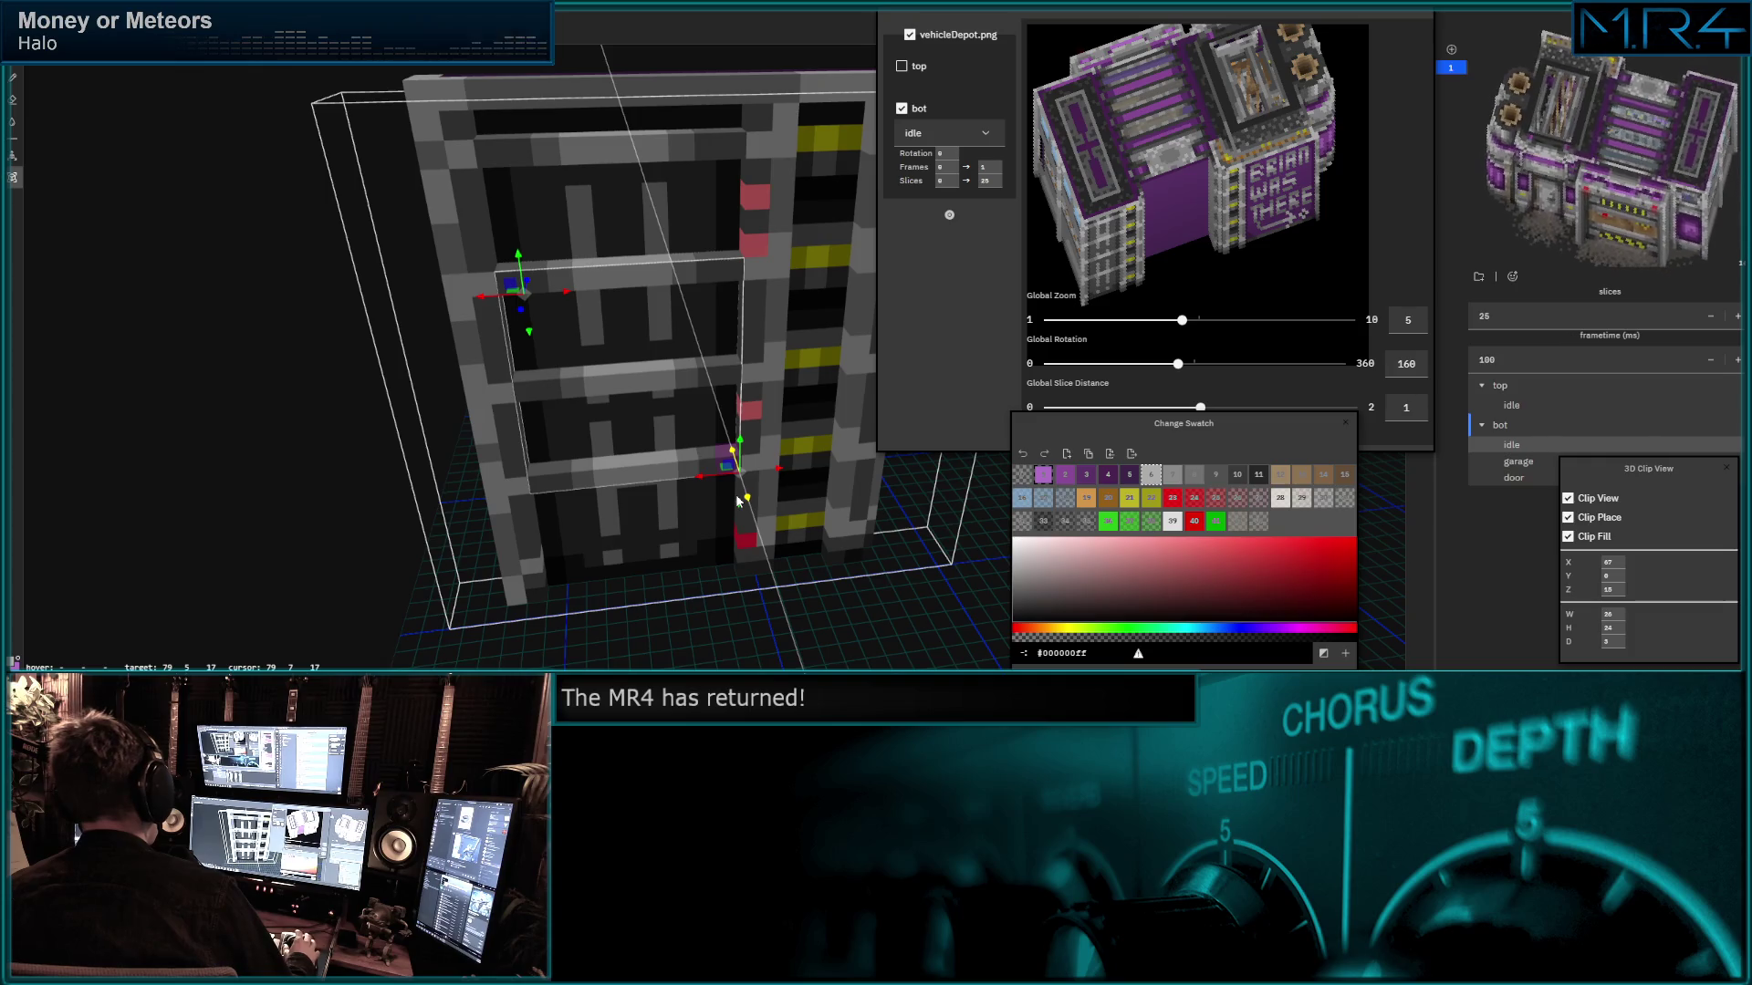
pyautogui.moveTo(747, 509); pyautogui.dragTo(736, 584)
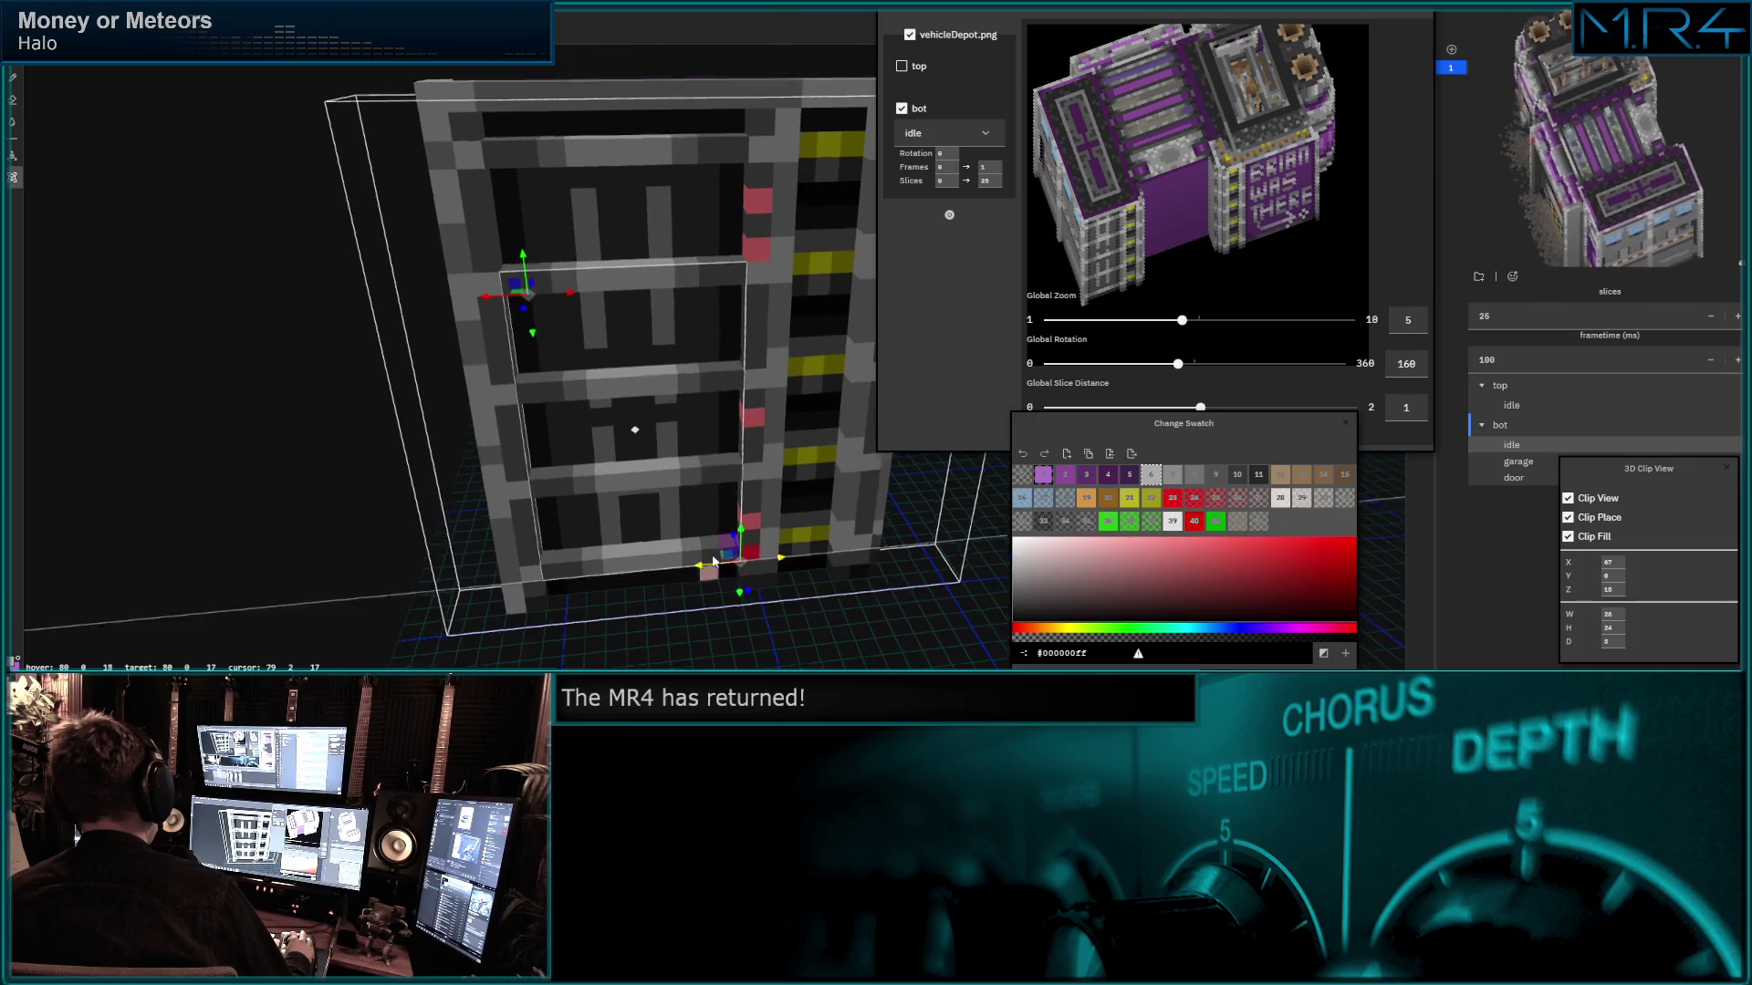
pyautogui.press('1')
pyautogui.moveTo(701, 522); pyautogui.dragTo(798, 416, button='middle')
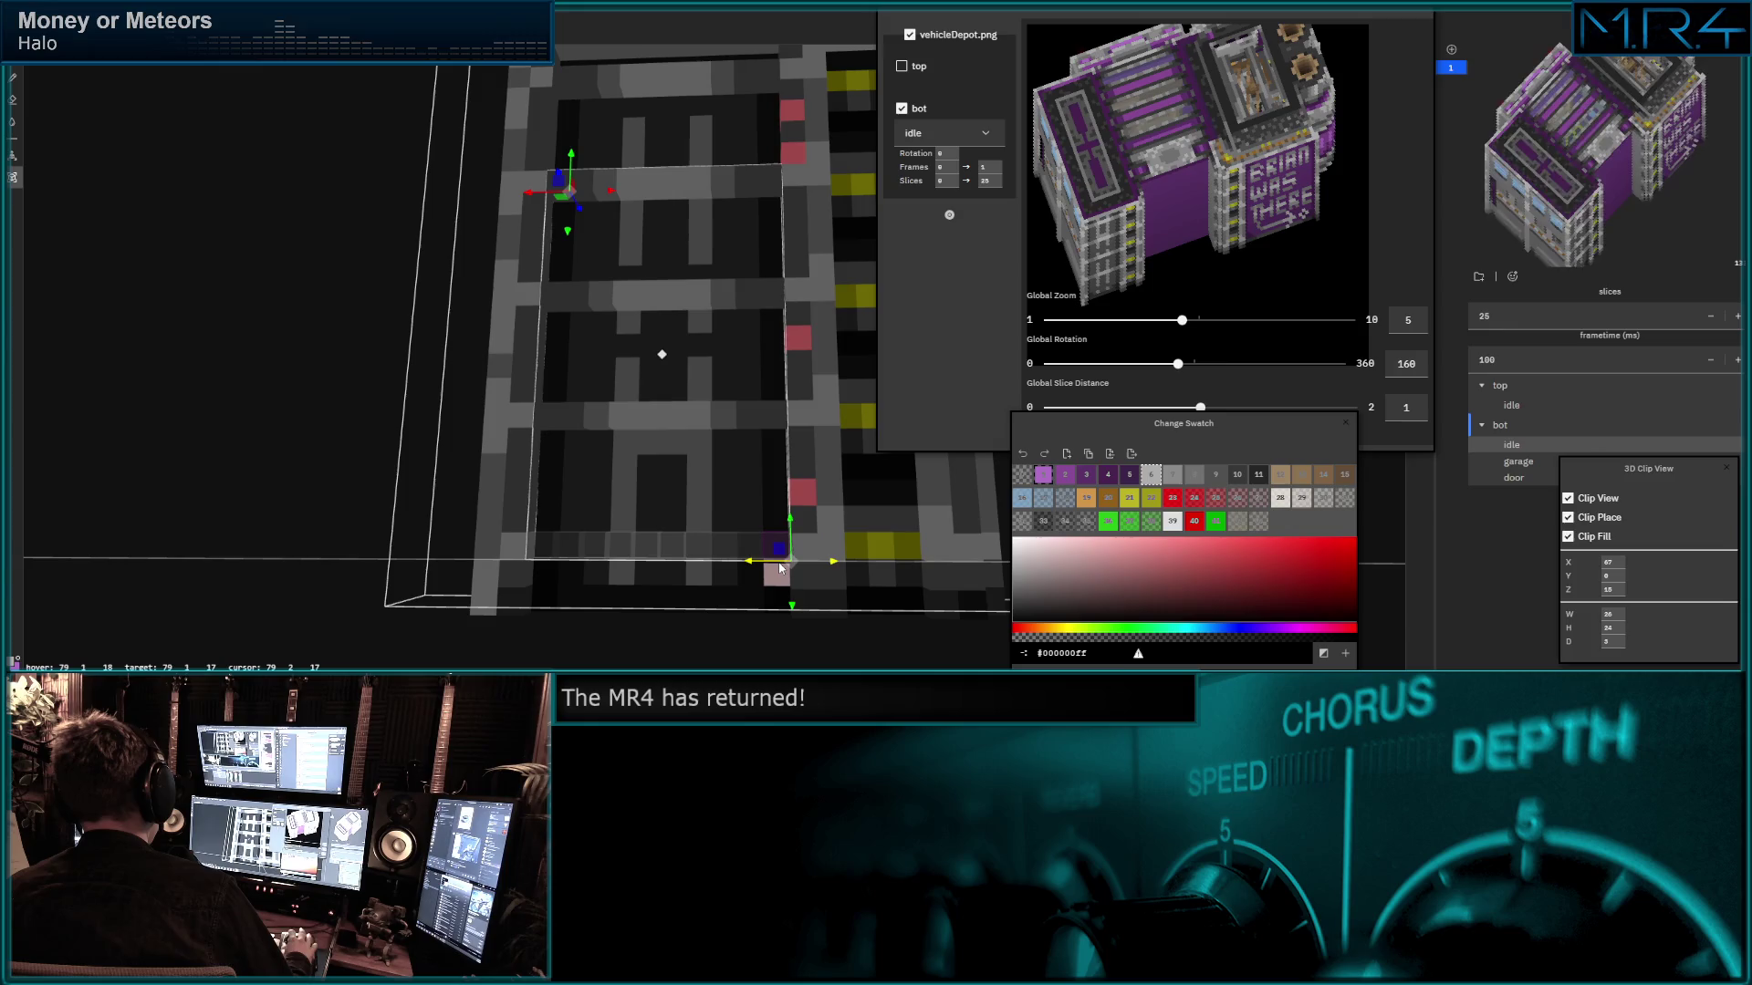
# Turn the building preview to 179 degrees and return to the voxel paint tool (b).
pyautogui.moveTo(781, 568); pyautogui.dragTo(772, 556, button='middle')
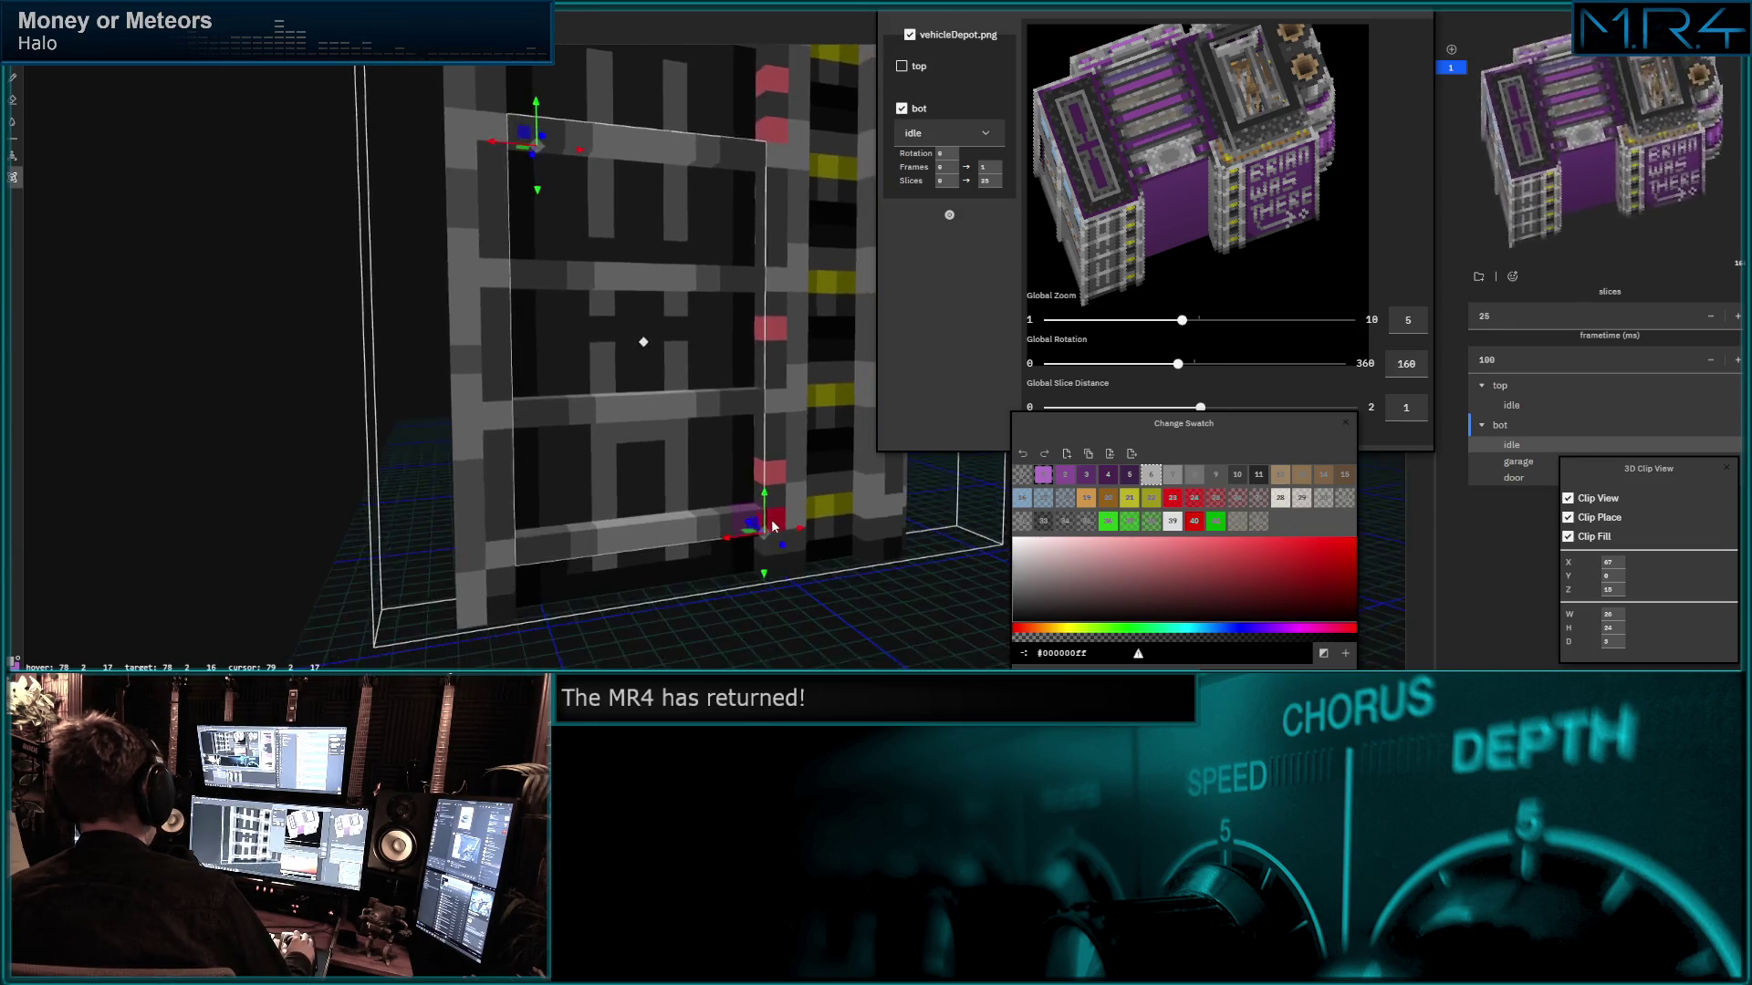
pyautogui.moveTo(772, 557)
pyautogui.mouseDown(button='middle')
pyautogui.moveTo(654, 539)
pyautogui.moveTo(767, 533)
pyautogui.mouseUp(button='middle')
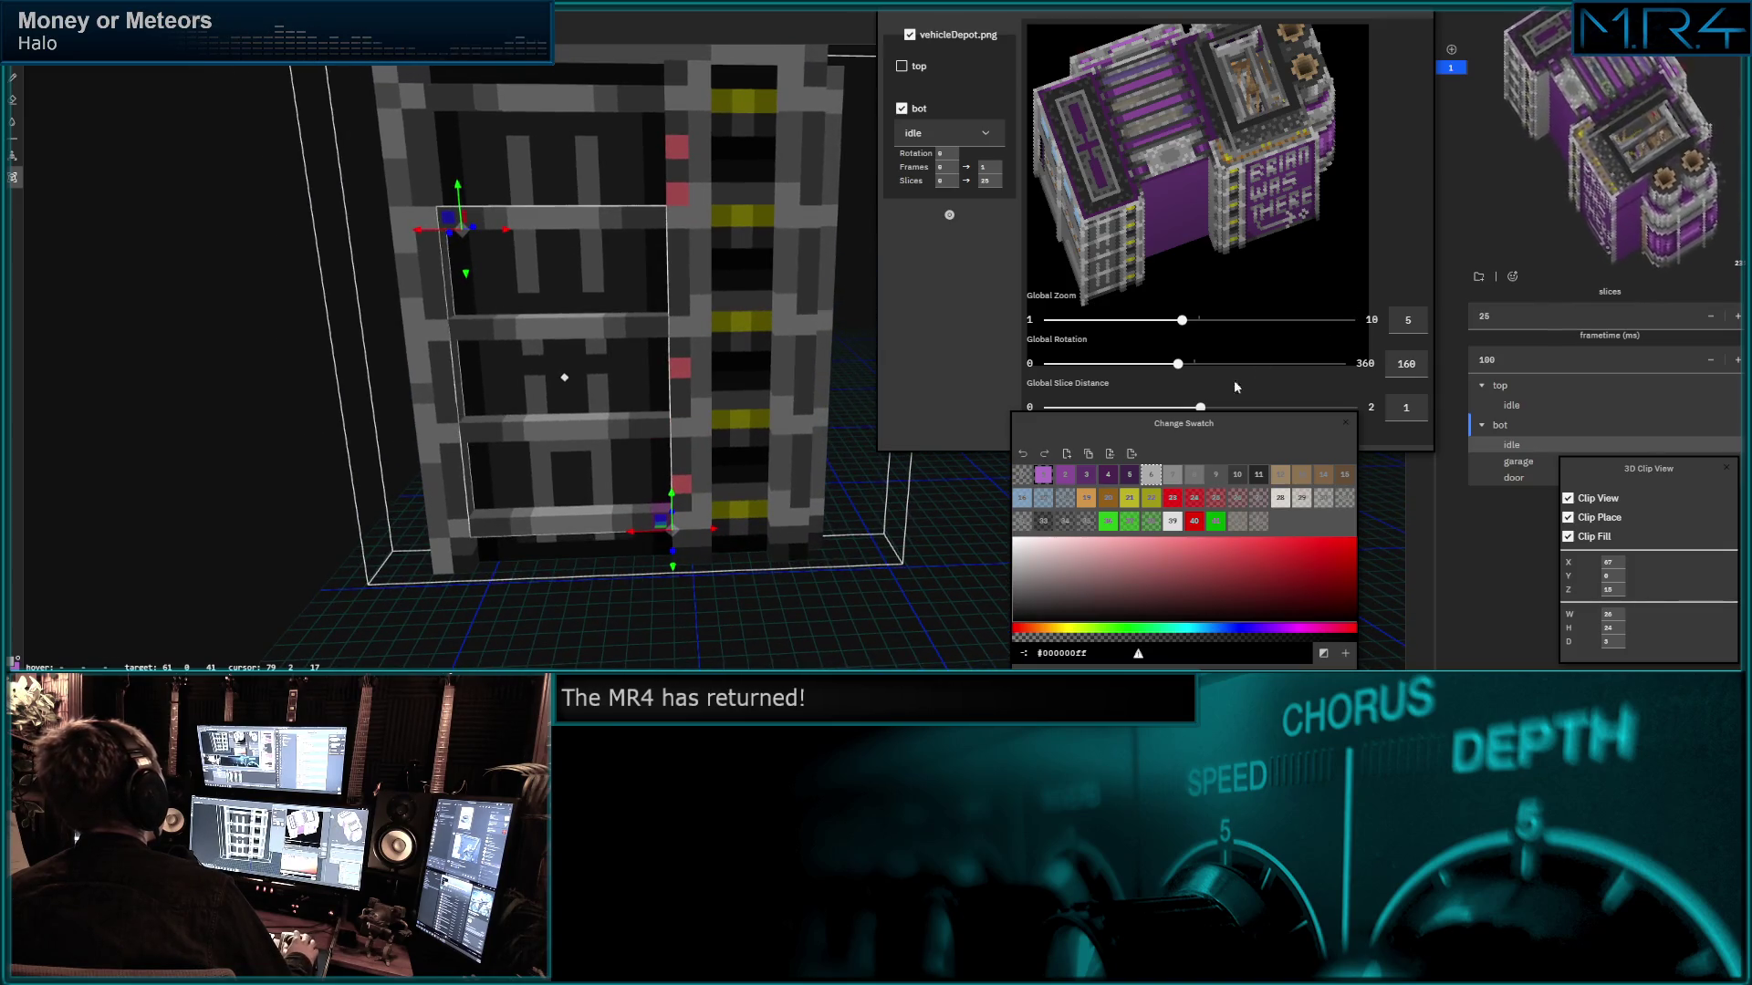
pyautogui.moveTo(1178, 366); pyautogui.dragTo(1194, 366)
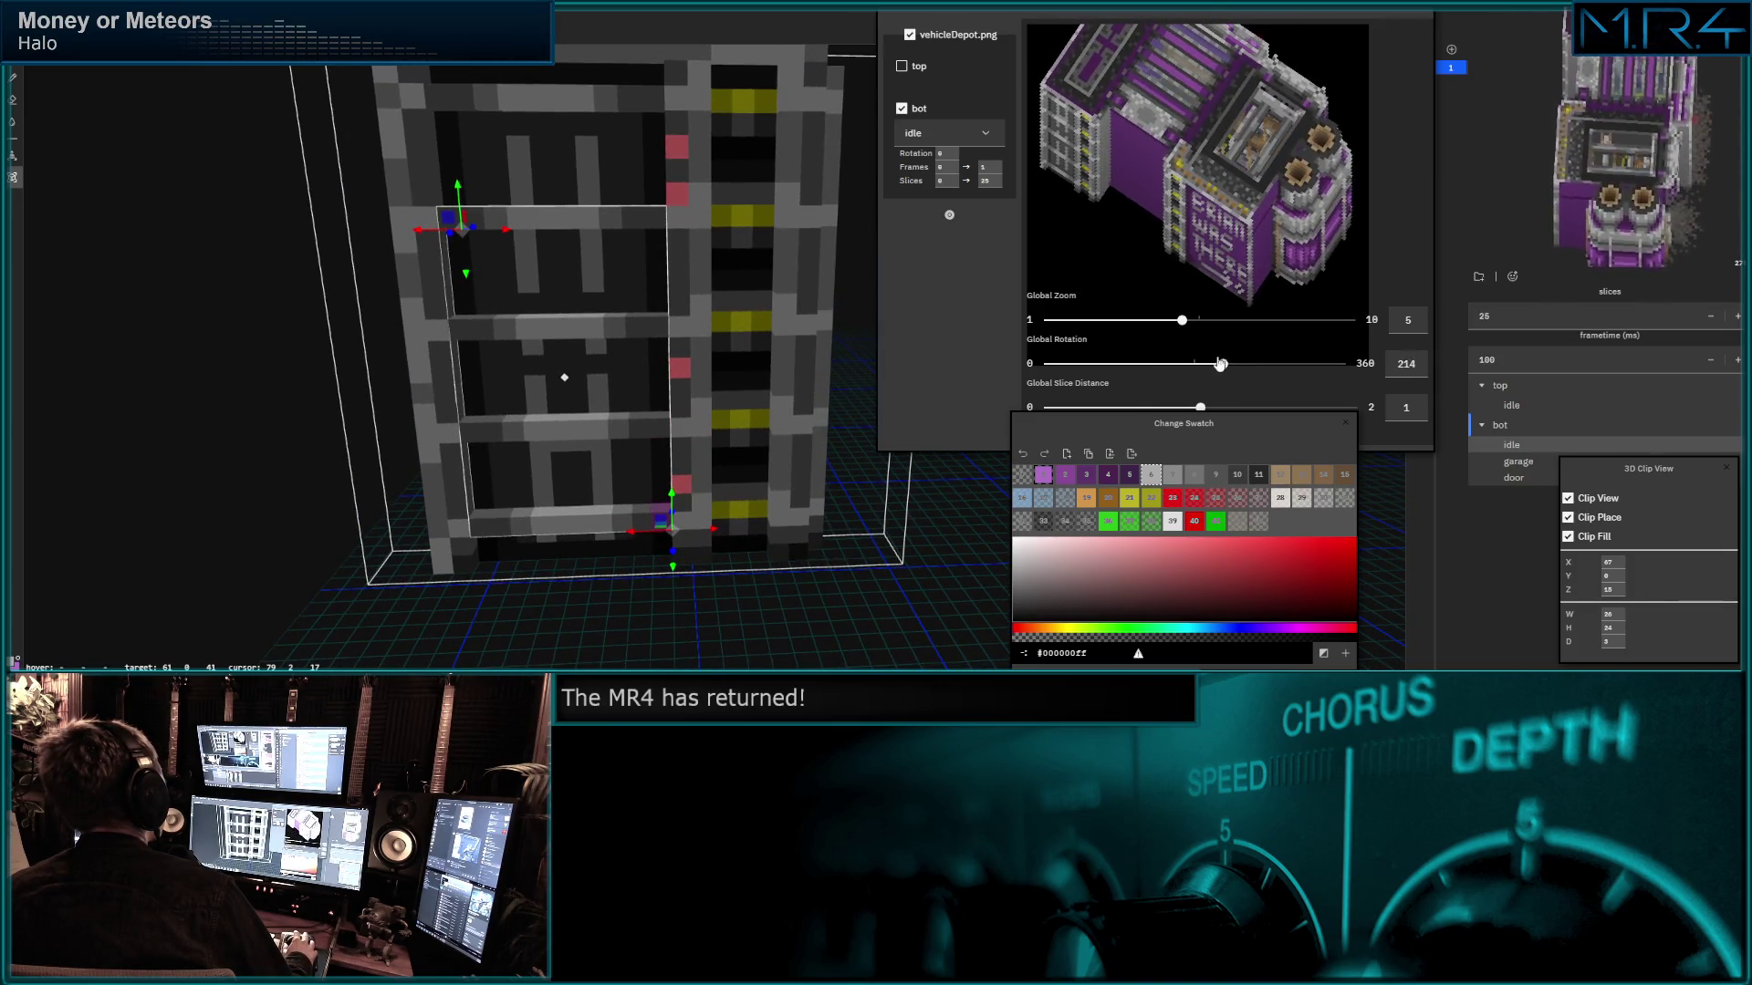
pyautogui.moveTo(651, 334); pyautogui.dragTo(574, 301, button='middle')
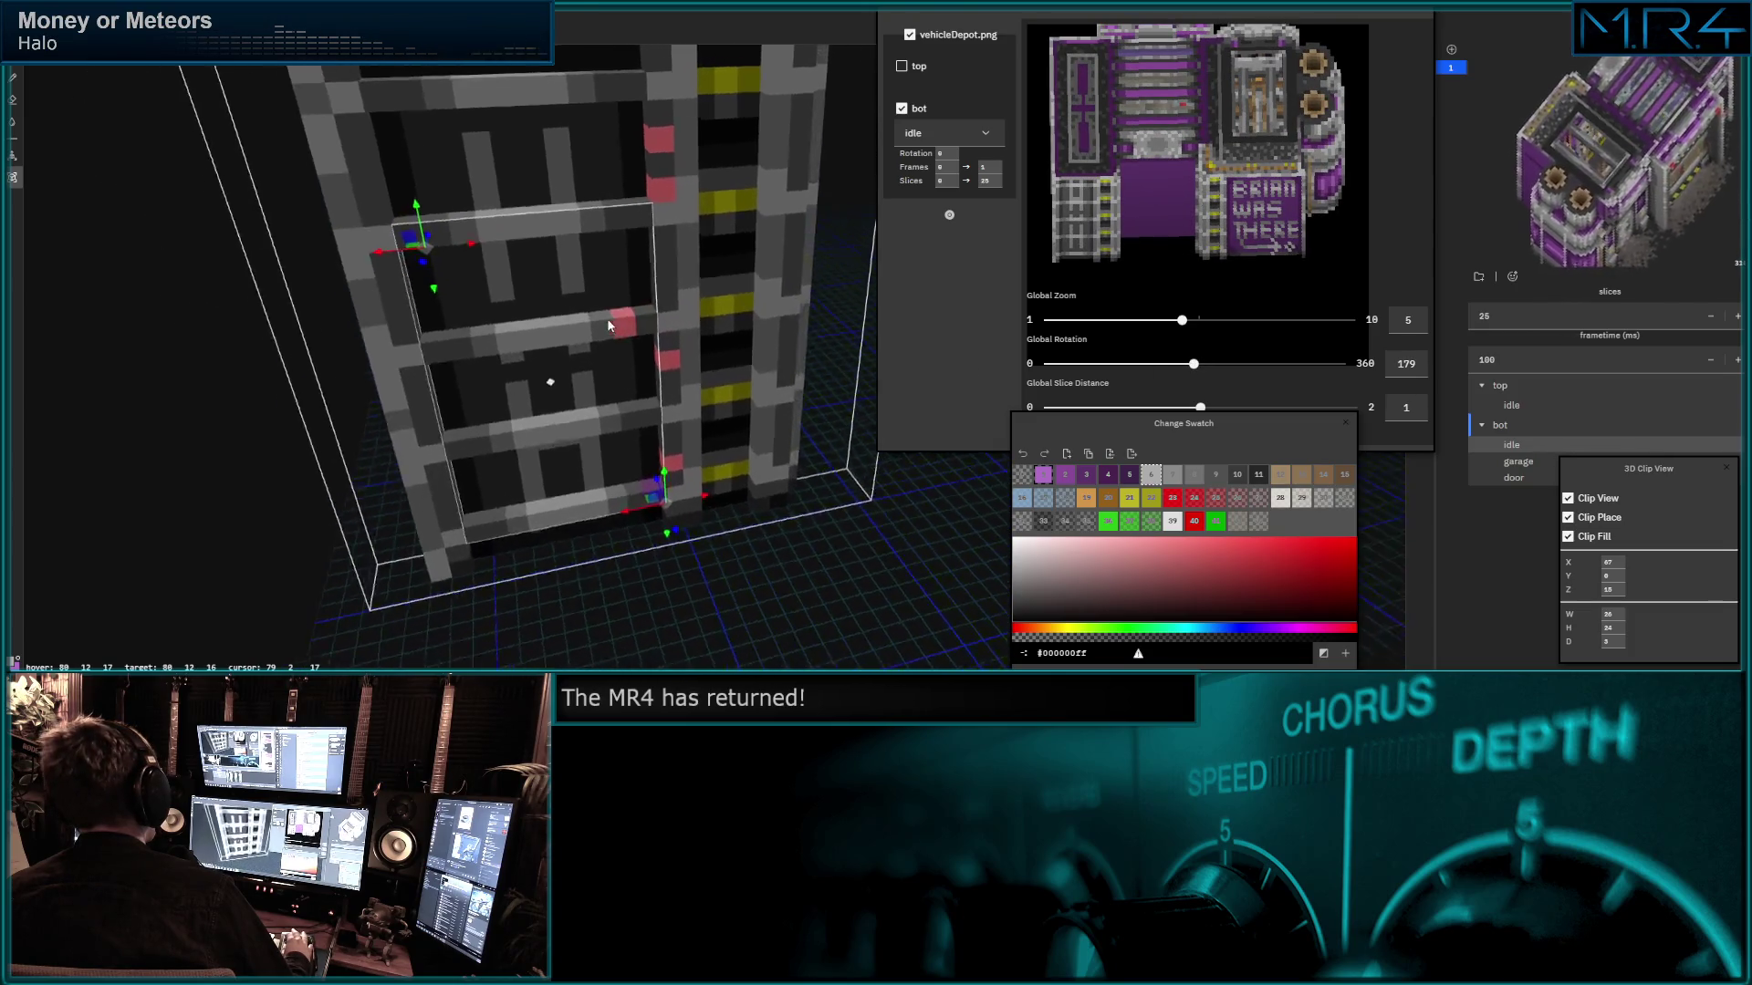
pyautogui.press('b')
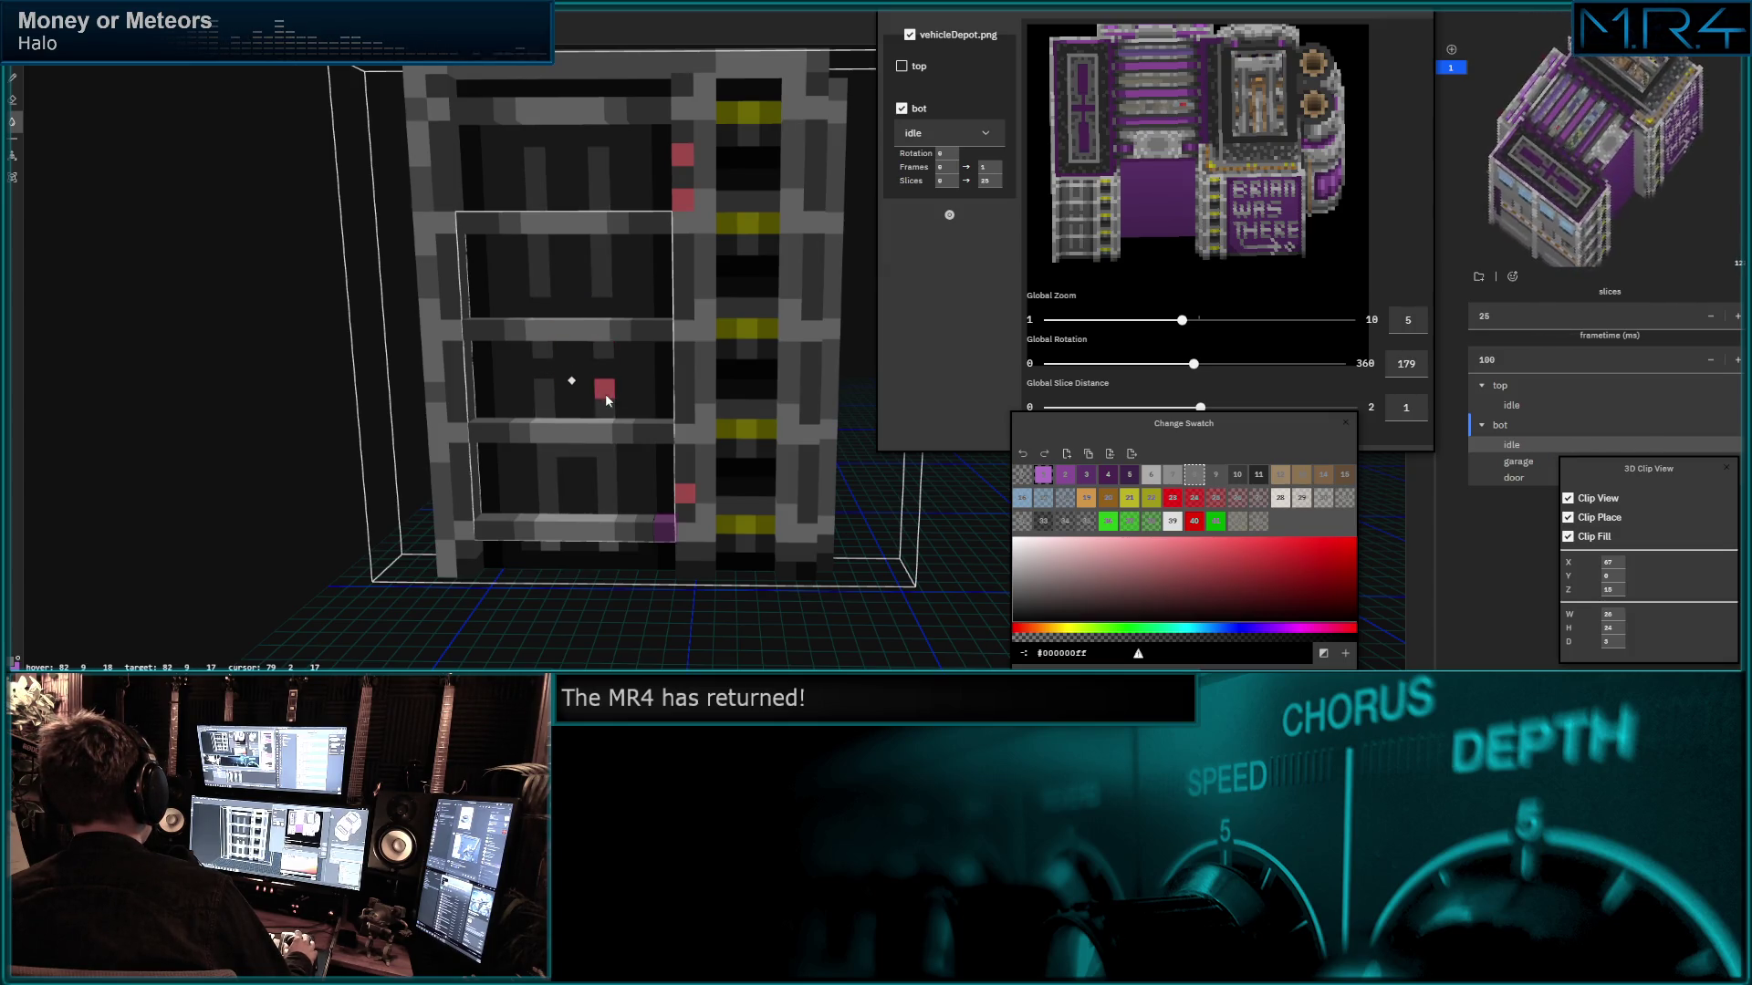
# Select wall voxels at the door's bottom corner and choose swatch 10 as the paint colour.
pyautogui.moveTo(548, 332)
pyautogui.mouseDown(button='middle')
pyautogui.moveTo(571, 316)
pyautogui.moveTo(525, 588)
pyautogui.mouseUp(button='middle')
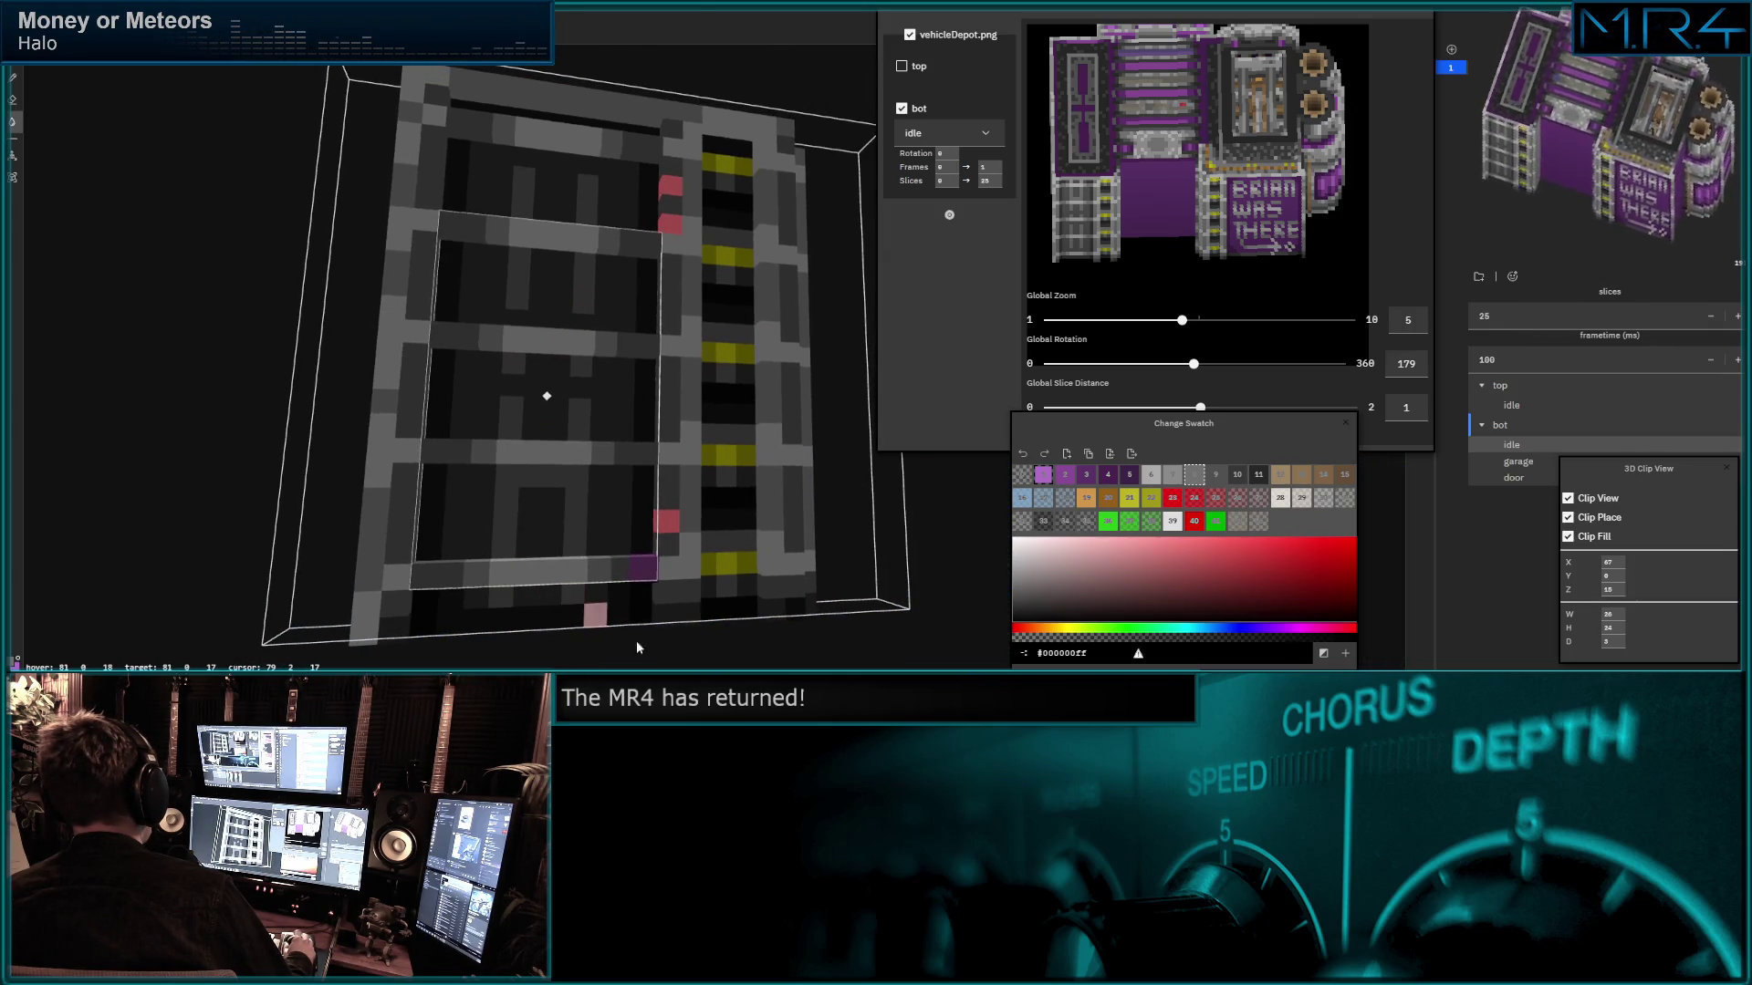
pyautogui.moveTo(582, 258)
pyautogui.mouseDown(button='middle')
pyautogui.moveTo(587, 465)
pyautogui.moveTo(611, 461)
pyautogui.moveTo(552, 352)
pyautogui.moveTo(552, 244)
pyautogui.moveTo(612, 312)
pyautogui.mouseUp(button='middle')
pyautogui.moveTo(1194, 363)
pyautogui.mouseDown()
pyautogui.moveTo(1236, 359)
pyautogui.moveTo(1155, 363)
pyautogui.mouseUp()
pyautogui.scroll(-2, 478, 311)
pyautogui.moveTo(477, 311); pyautogui.dragTo(521, 428, button='middle')
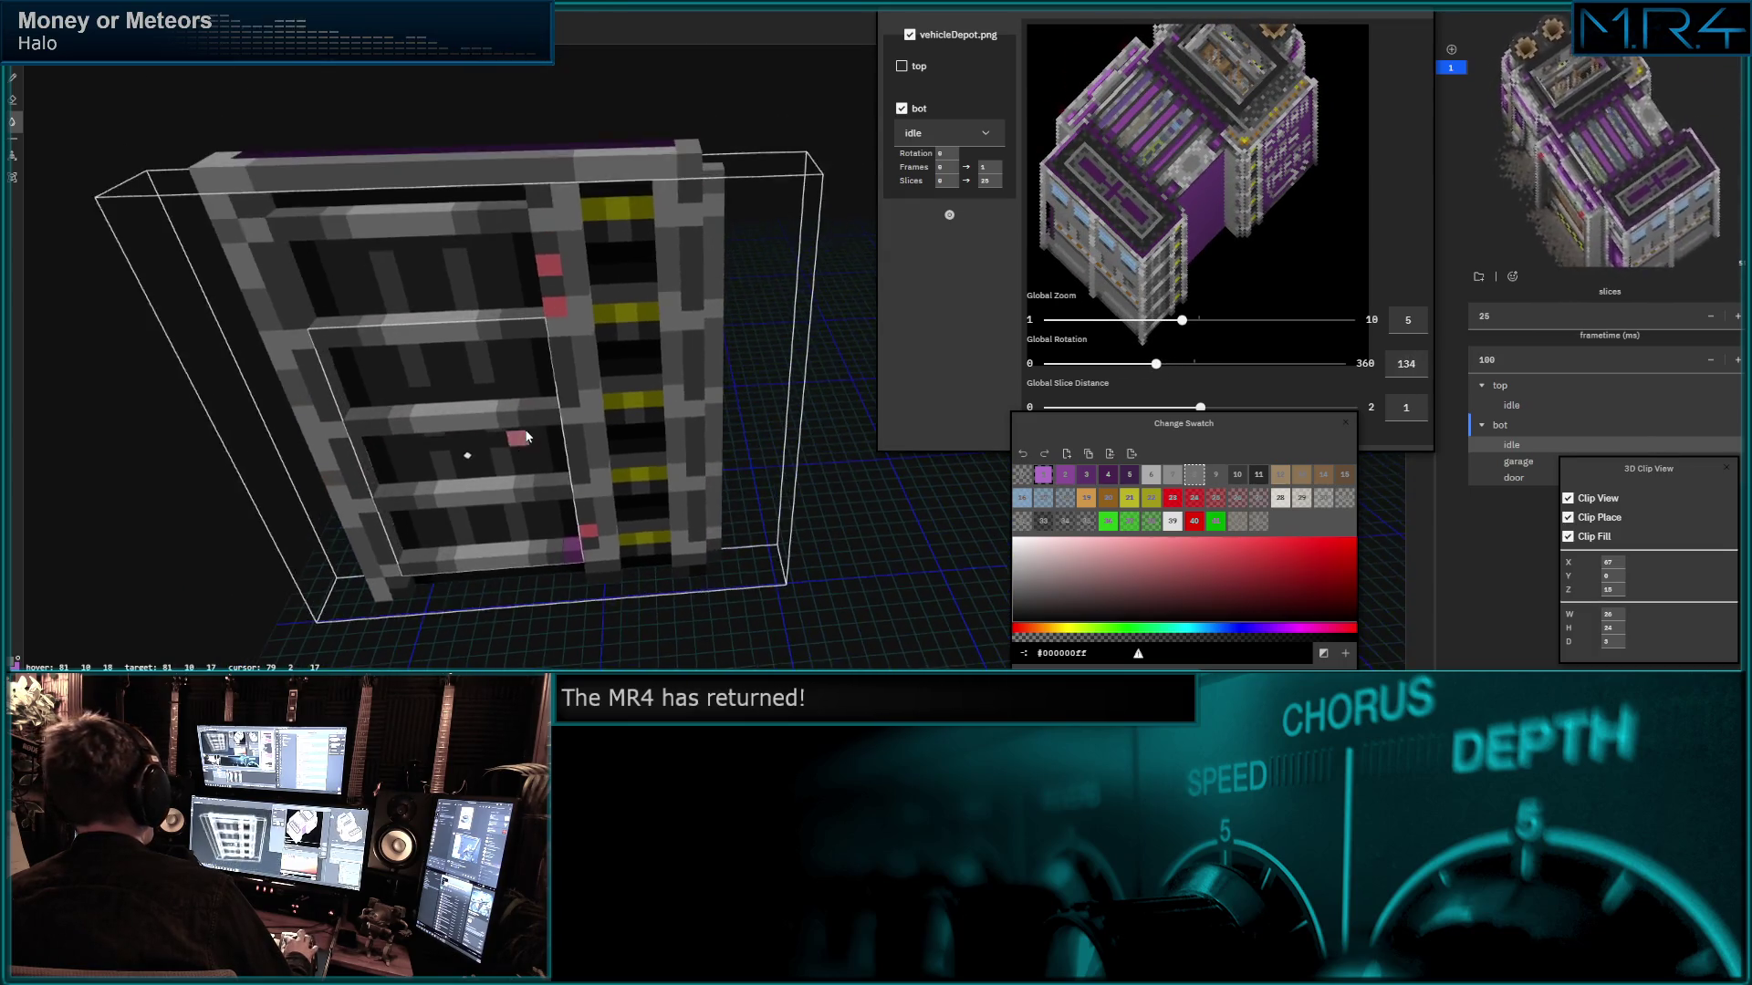
pyautogui.click(585, 548)
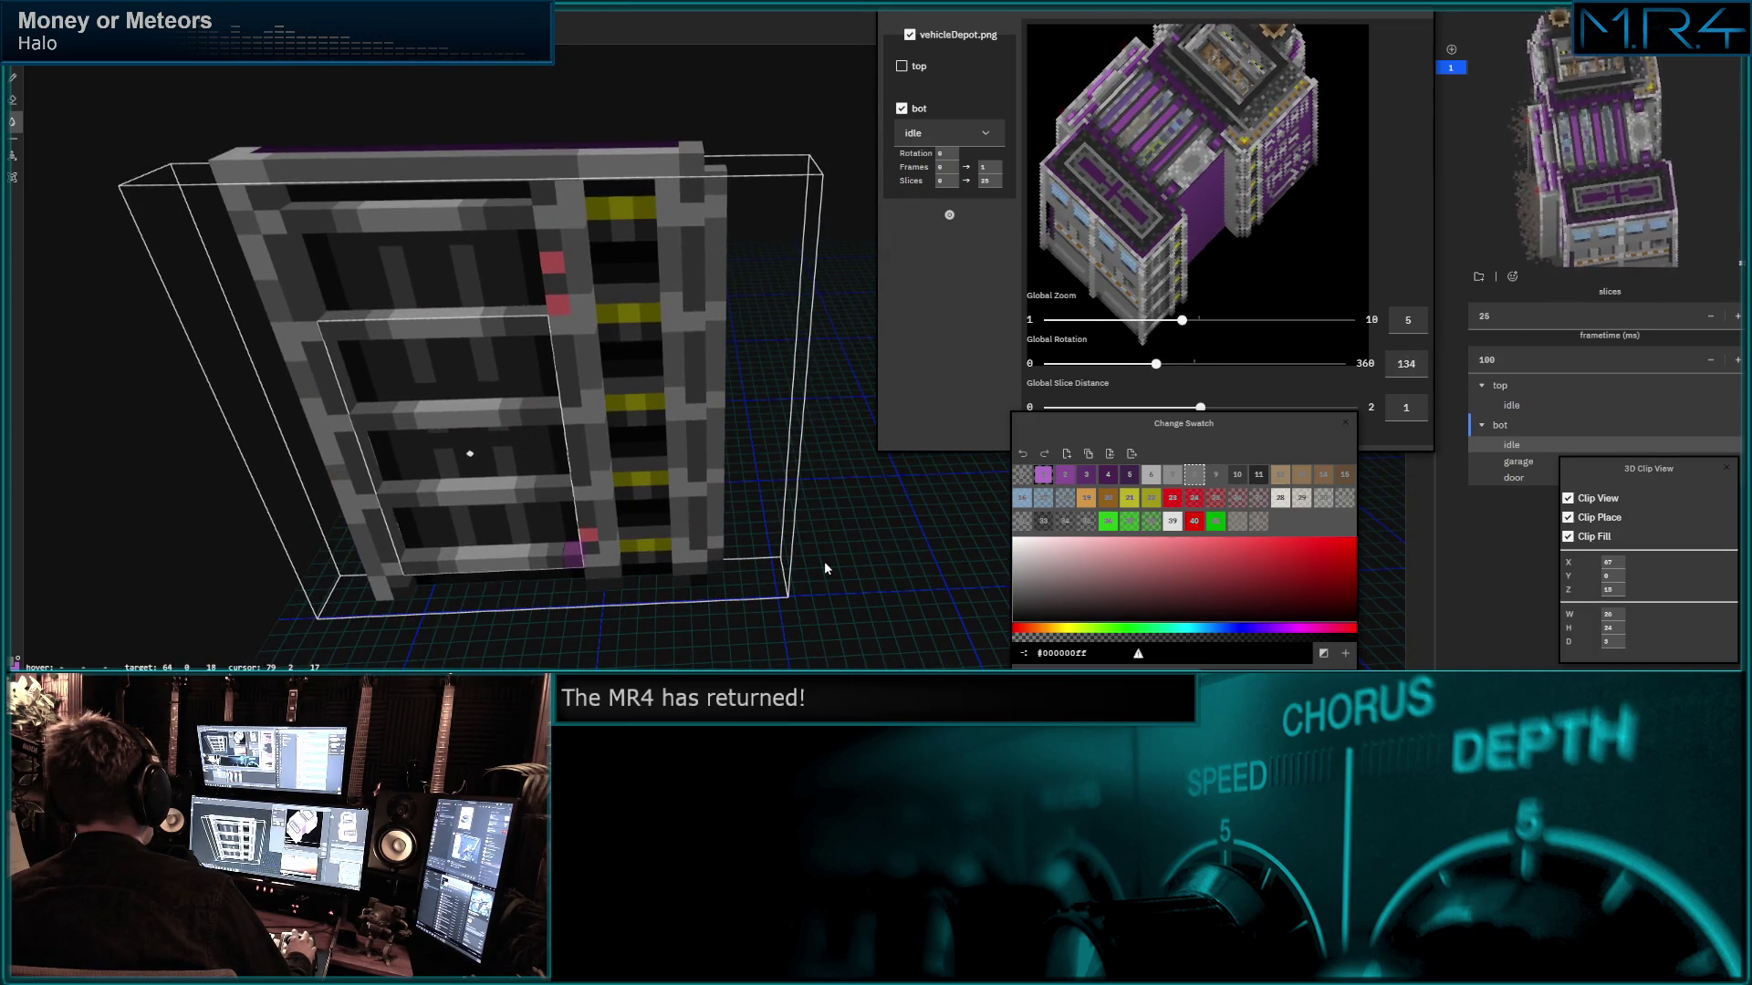
pyautogui.click(716, 577)
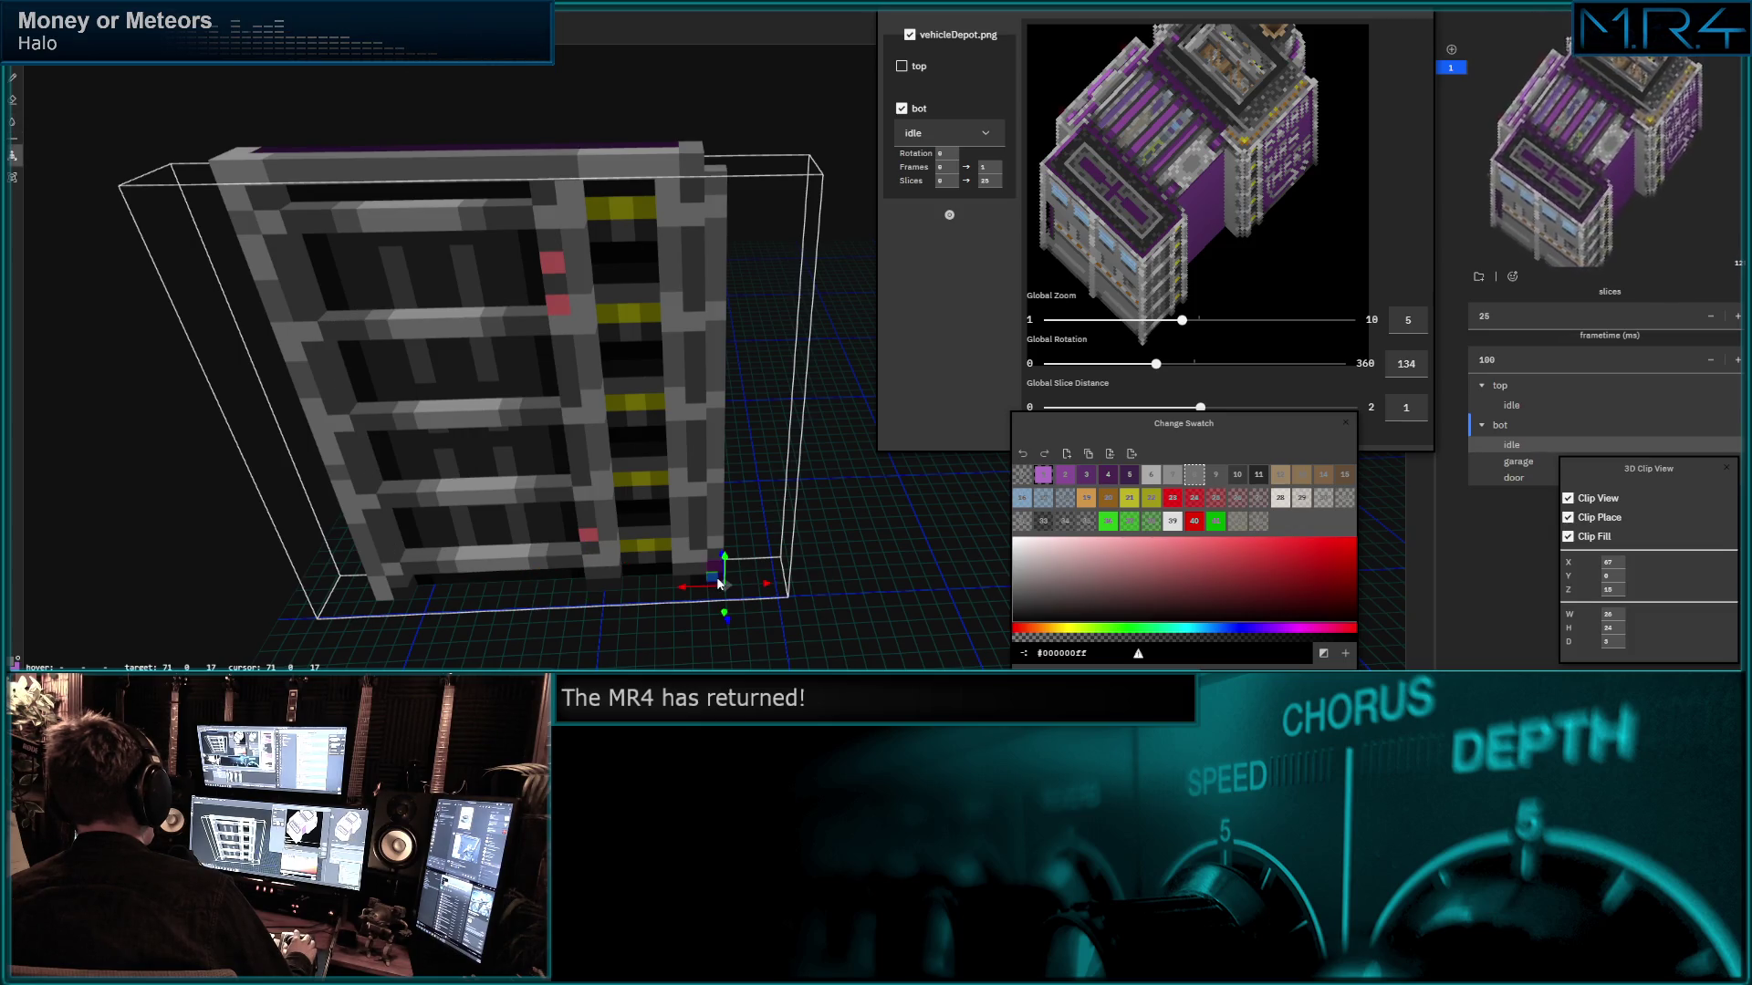
pyautogui.scroll(3, 558, 541)
pyautogui.moveTo(559, 539)
pyautogui.mouseDown(button='middle')
pyautogui.moveTo(594, 535)
pyautogui.moveTo(548, 195)
pyautogui.moveTo(603, 193)
pyautogui.mouseUp(button='middle')
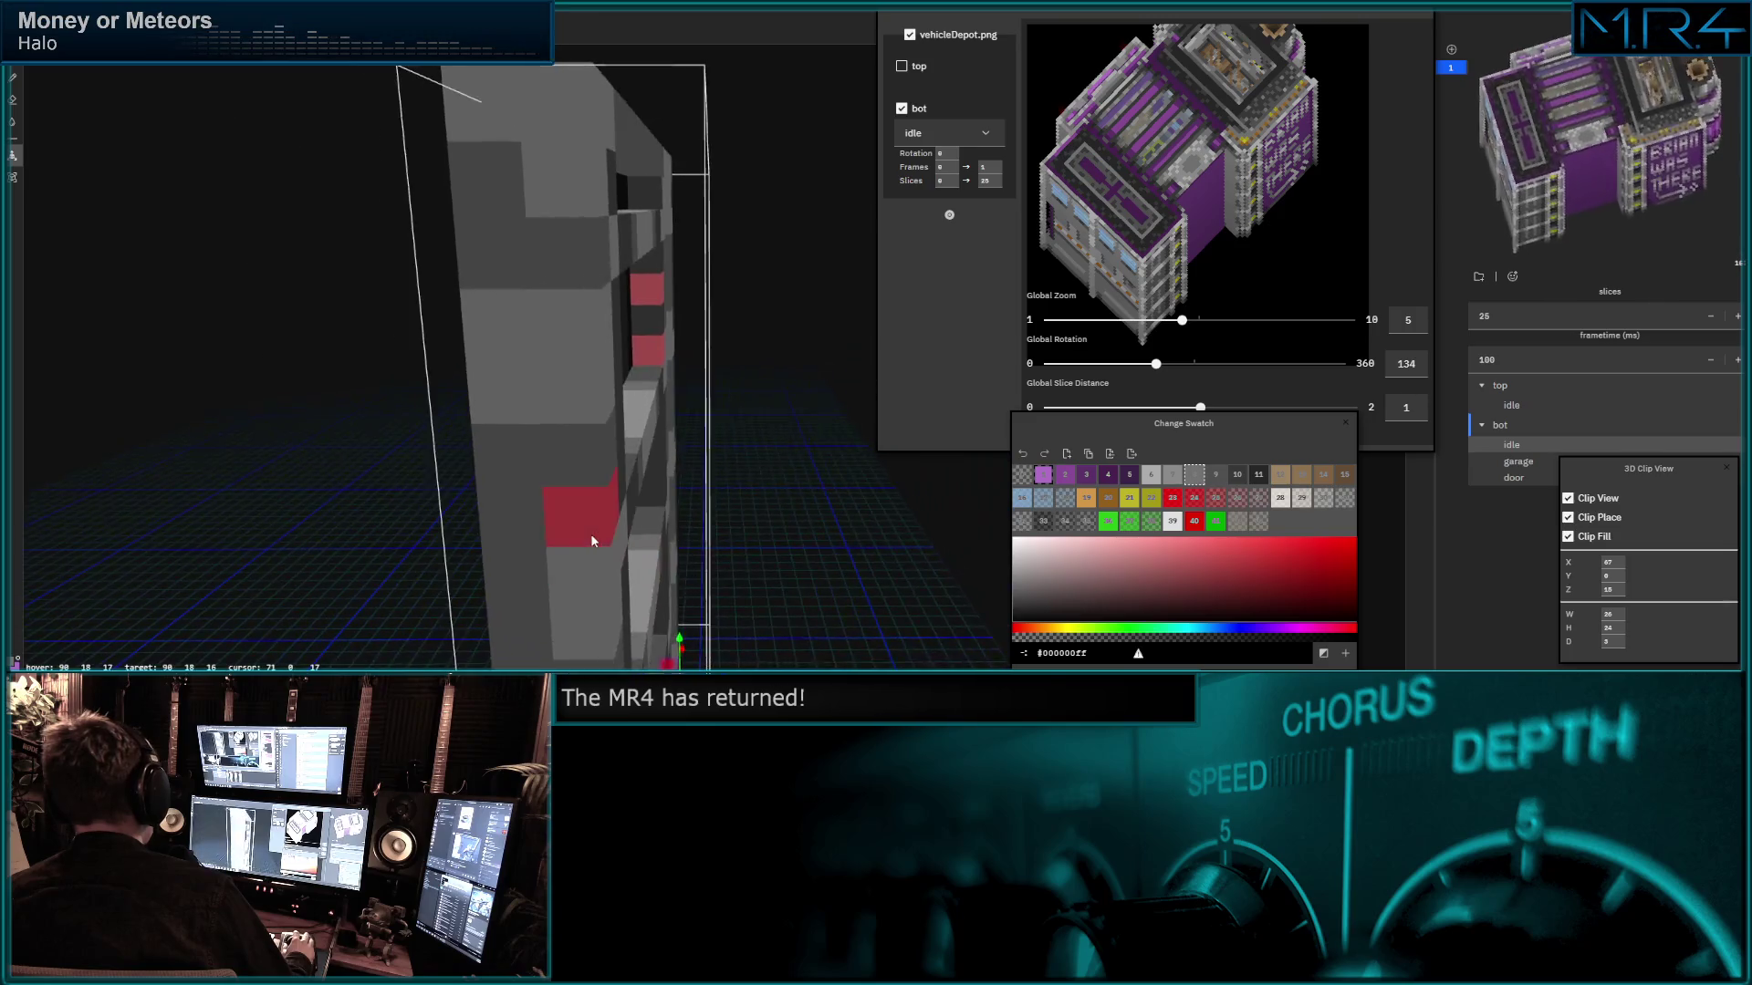
pyautogui.click(1234, 477)
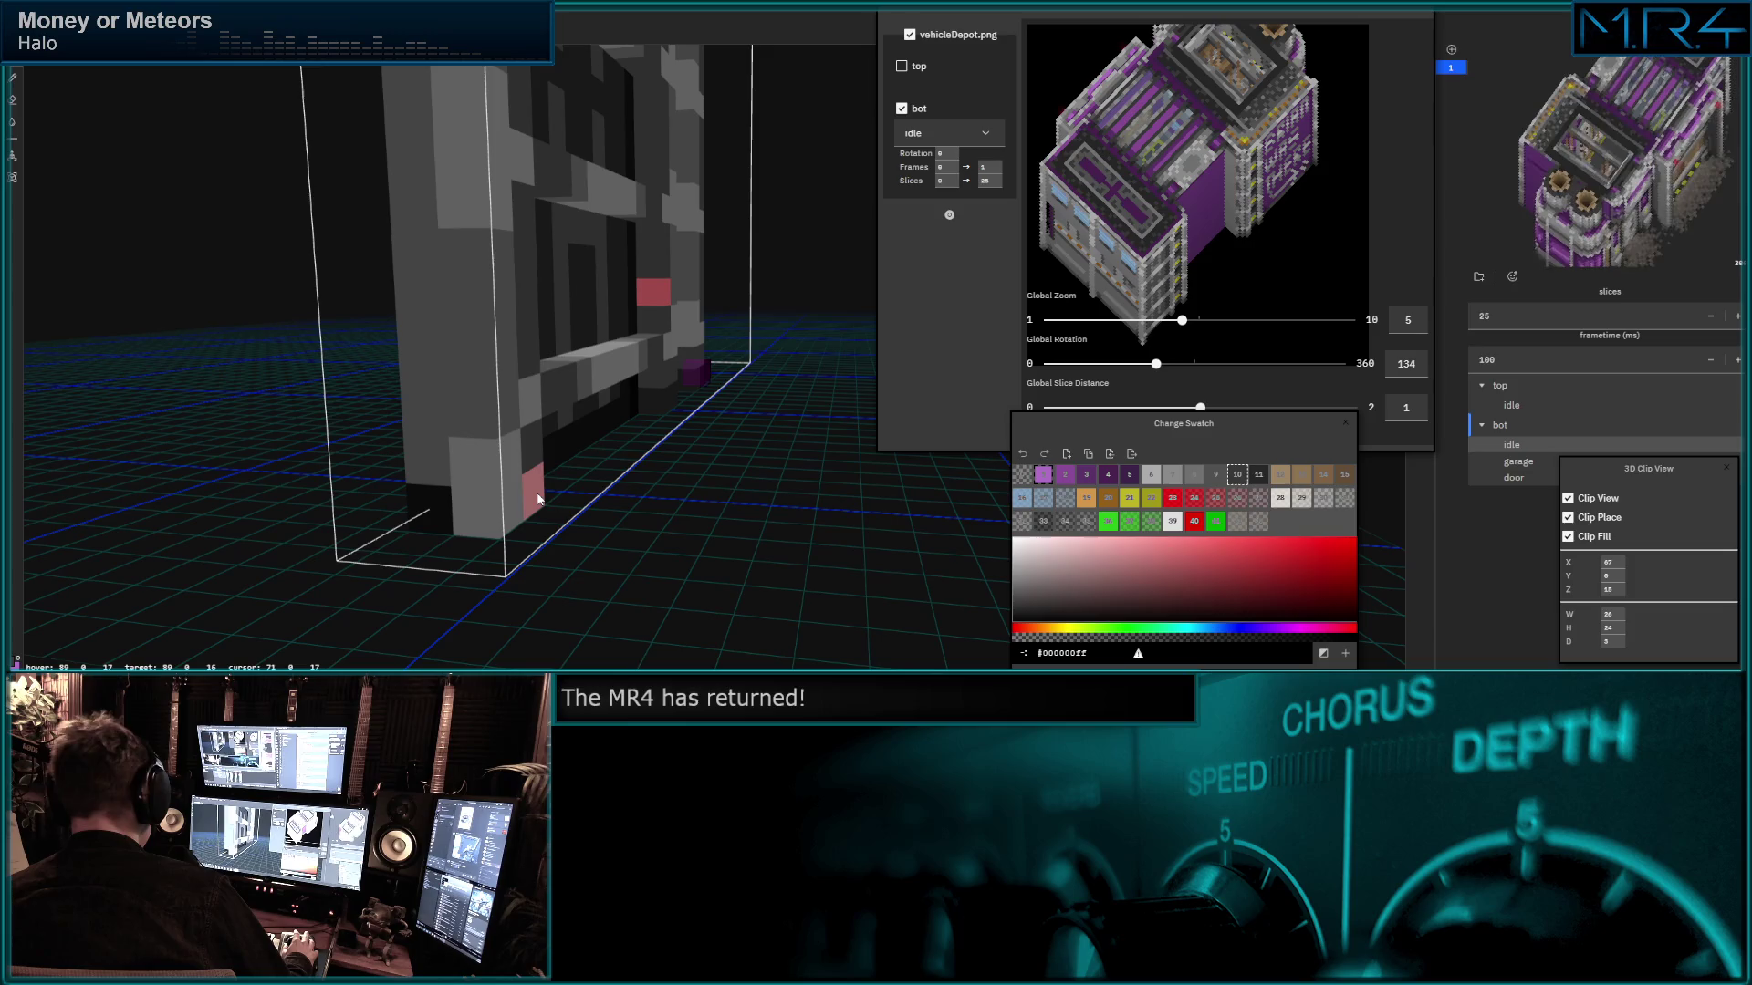
# Paint two side-wall voxels dark with a new swatch, then pick another swatch.
pyautogui.click(1219, 478)
pyautogui.moveTo(433, 506); pyautogui.dragTo(427, 468)
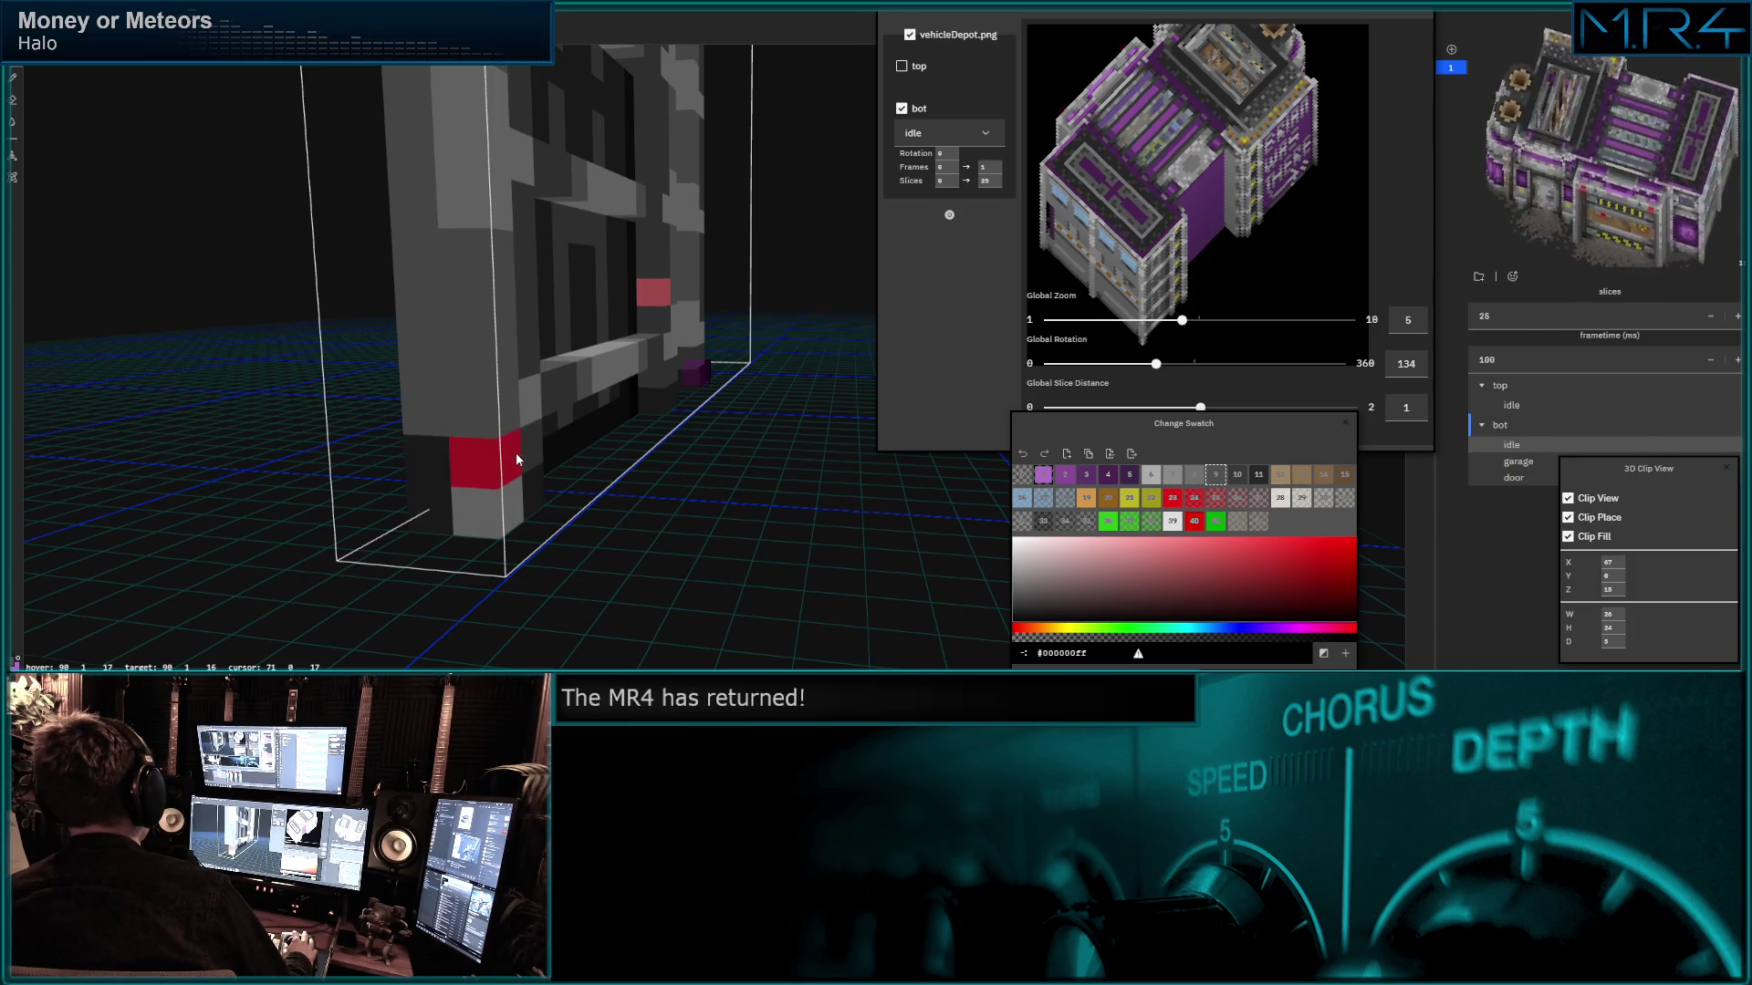
pyautogui.click(1199, 476)
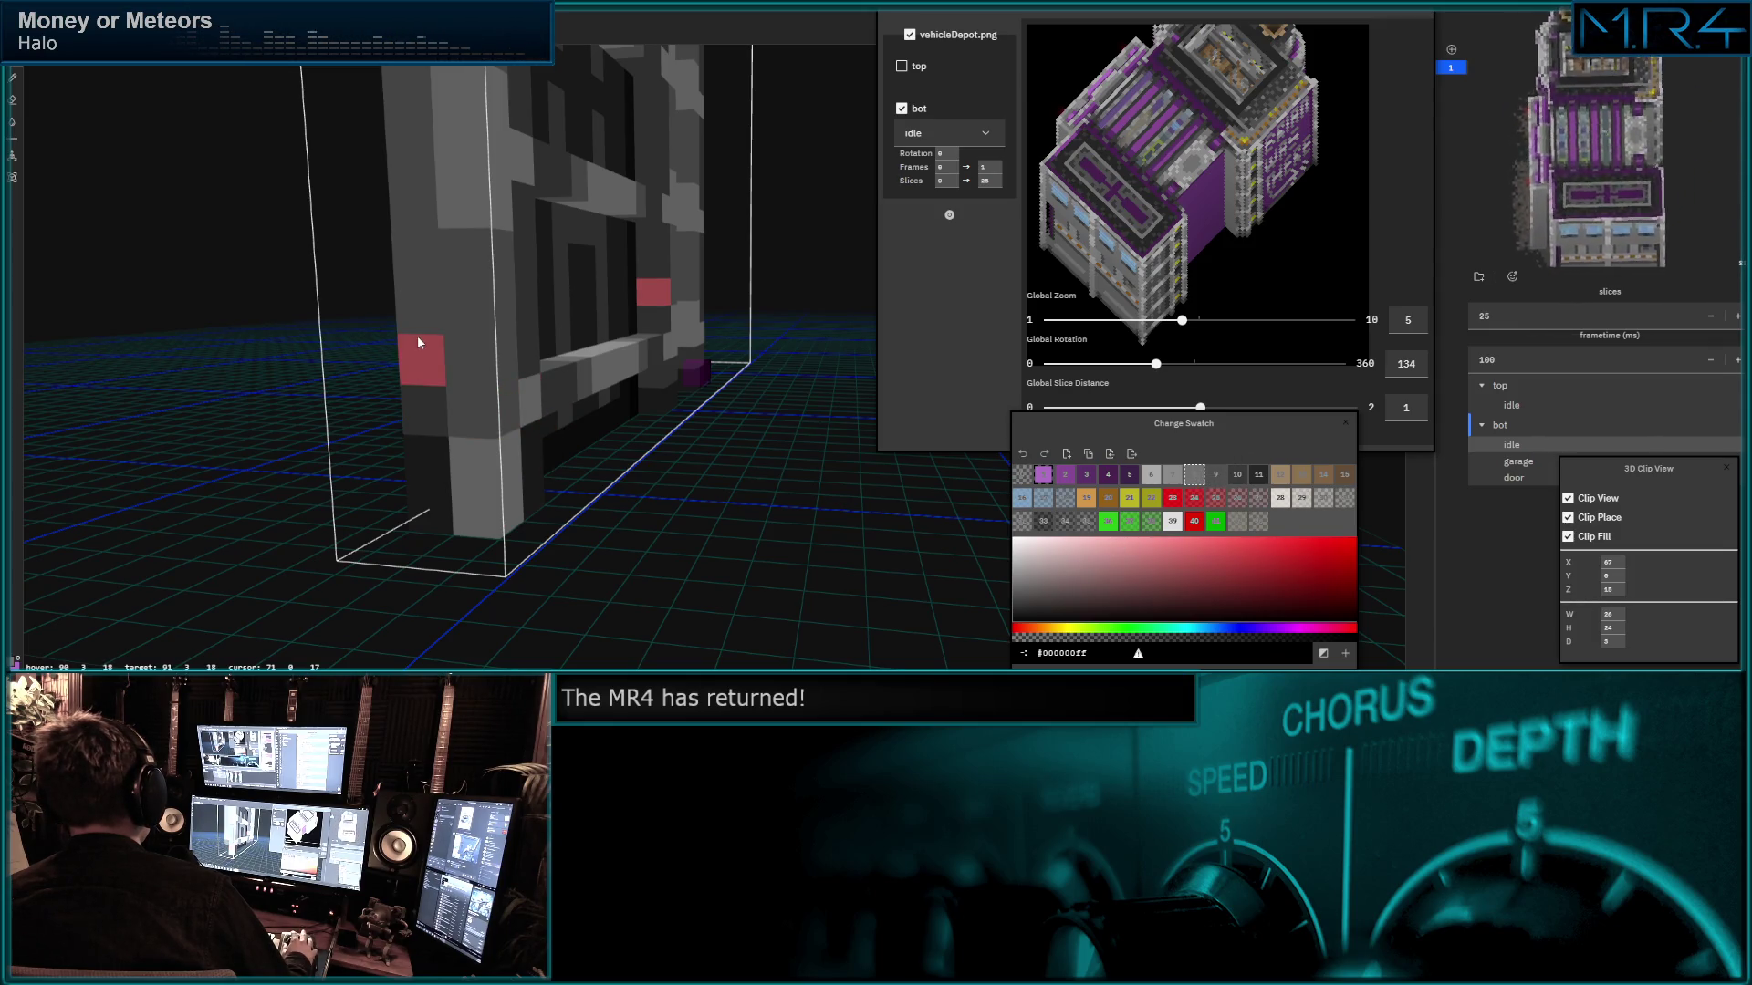
pyautogui.scroll(2, 508, 370)
pyautogui.scroll(-1, 508, 370)
pyautogui.scroll(-1, 510, 385)
pyautogui.moveTo(542, 363)
pyautogui.mouseDown(button='middle')
pyautogui.moveTo(479, 244)
pyautogui.moveTo(489, 369)
pyautogui.moveTo(521, 369)
pyautogui.mouseUp(button='middle')
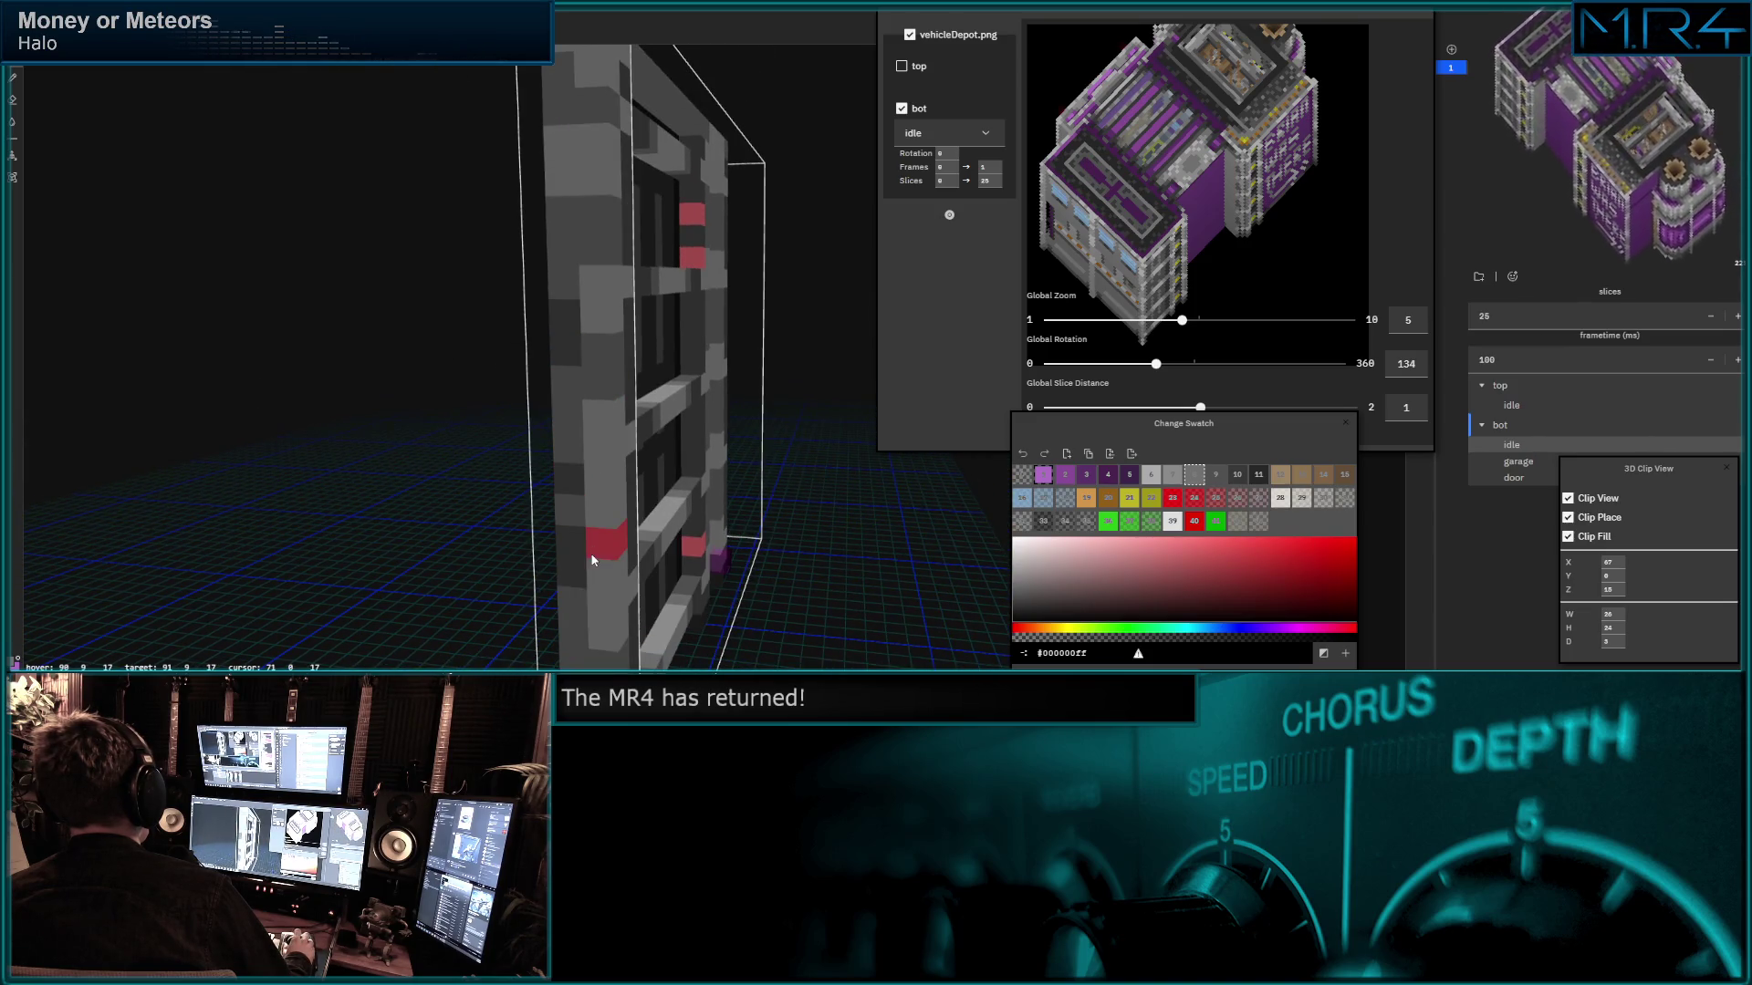
pyautogui.moveTo(558, 367)
pyautogui.mouseDown(button='middle')
pyautogui.moveTo(491, 367)
pyautogui.moveTo(653, 422)
pyautogui.moveTo(596, 397)
pyautogui.moveTo(529, 434)
pyautogui.moveTo(594, 336)
pyautogui.moveTo(454, 354)
pyautogui.moveTo(563, 352)
pyautogui.moveTo(555, 413)
pyautogui.mouseUp(button='middle')
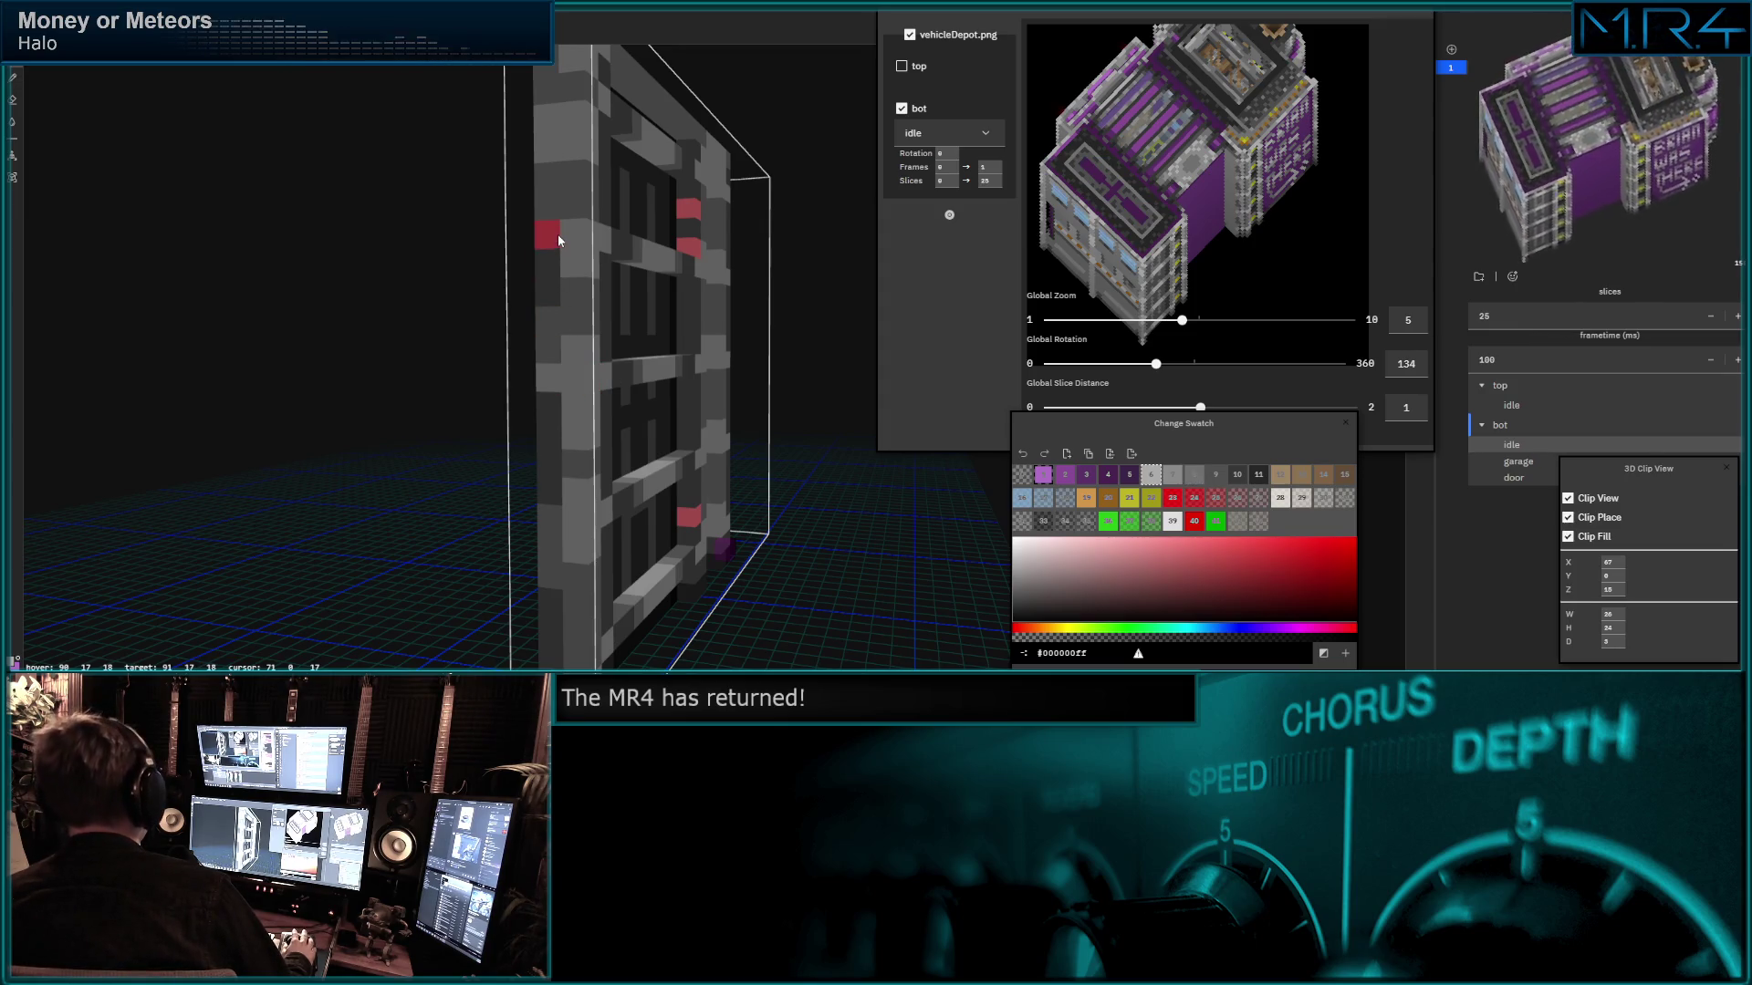
# Blacken the voxel near the door panel's bottom using swatch 11.
pyautogui.moveTo(583, 395); pyautogui.dragTo(530, 269, button='middle')
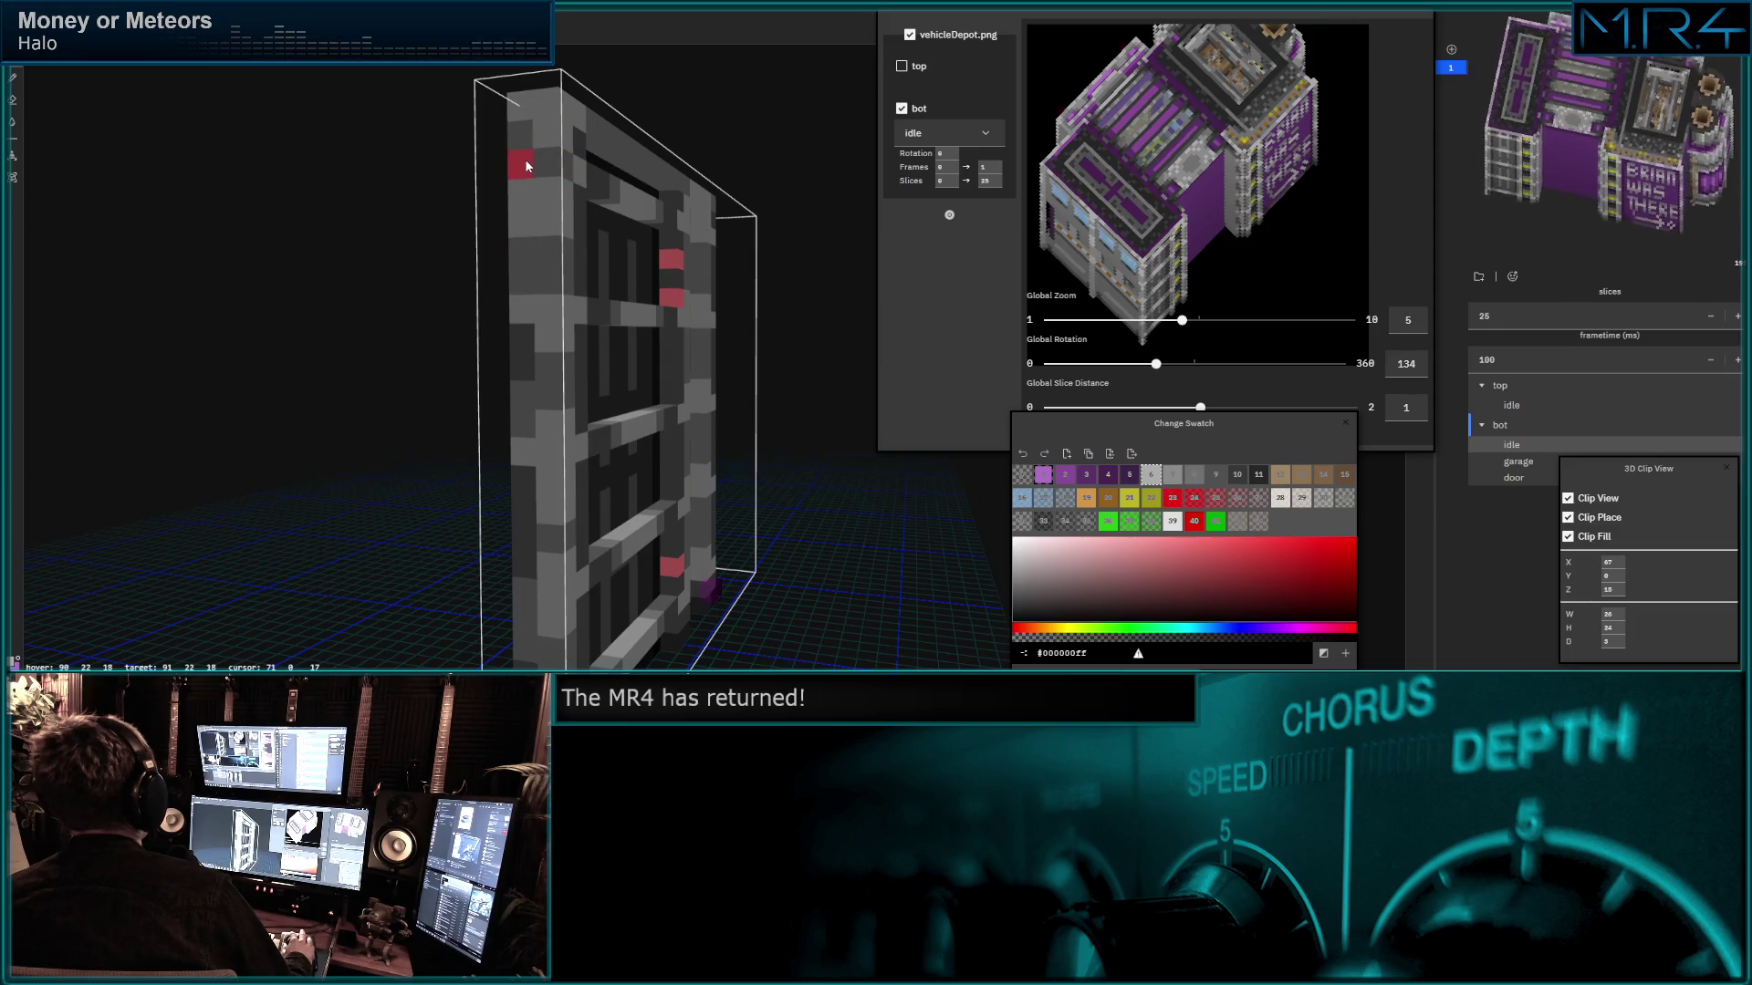
pyautogui.moveTo(525, 159); pyautogui.dragTo(506, 169, button='middle')
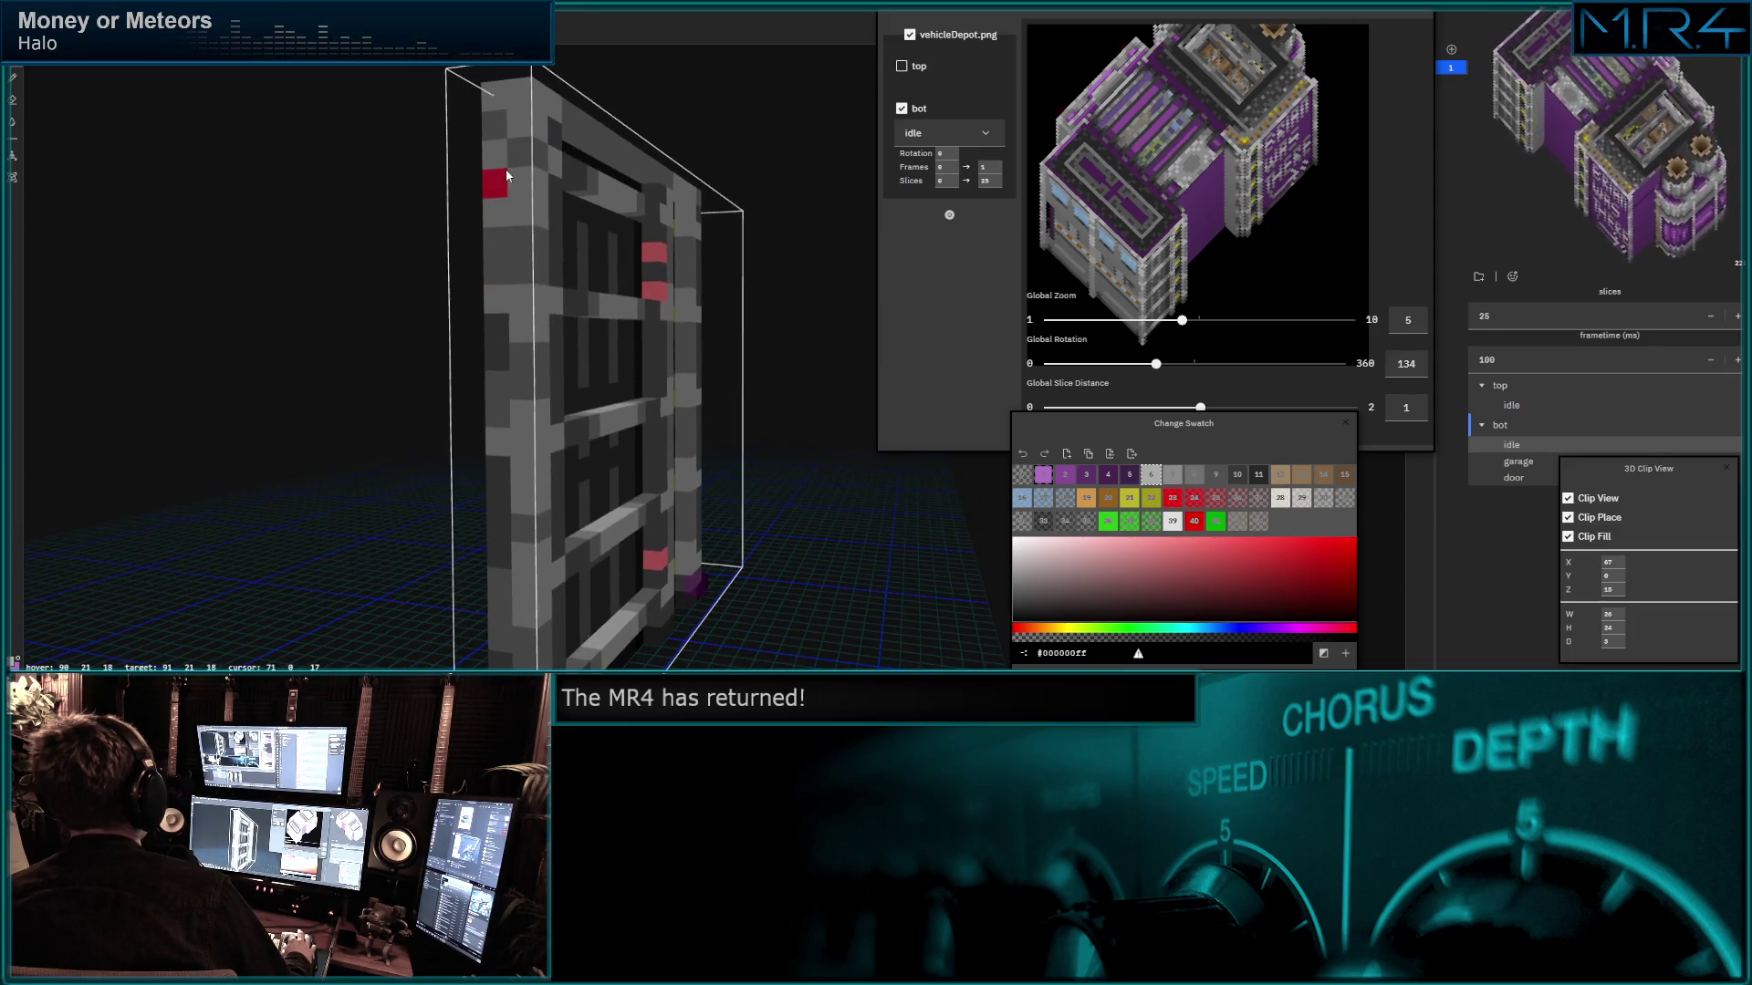
pyautogui.moveTo(467, 426); pyautogui.dragTo(547, 408, button='middle')
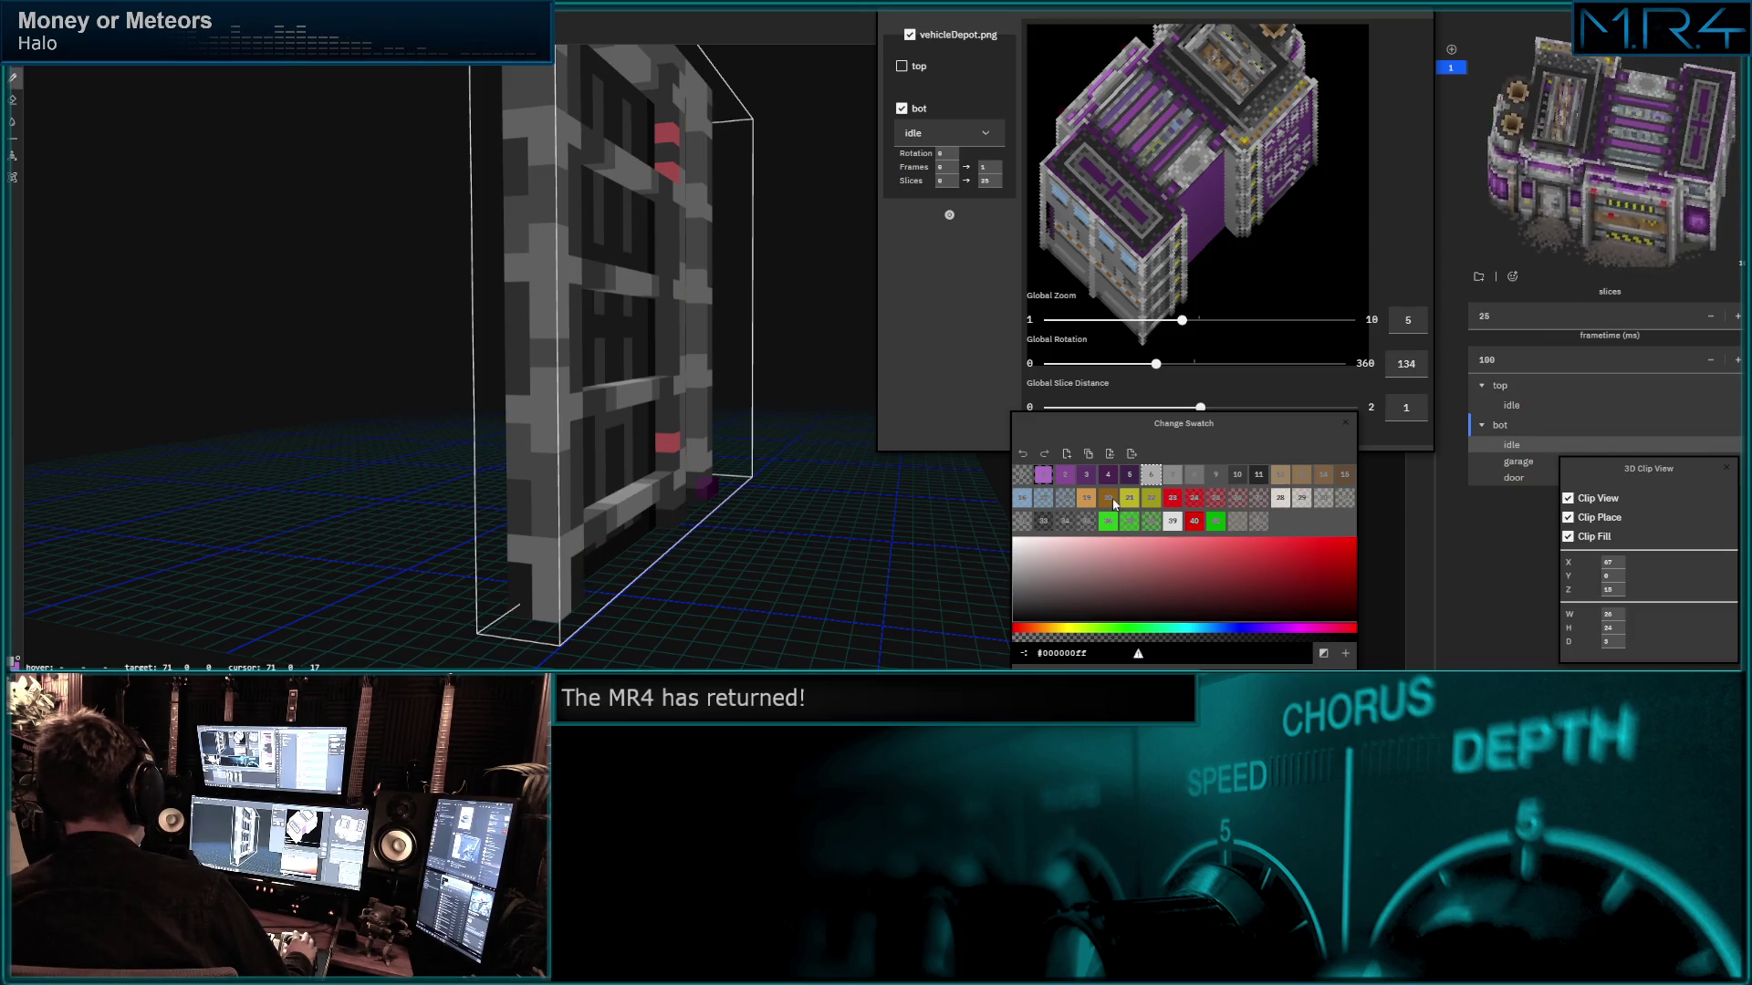
pyautogui.click(1261, 476)
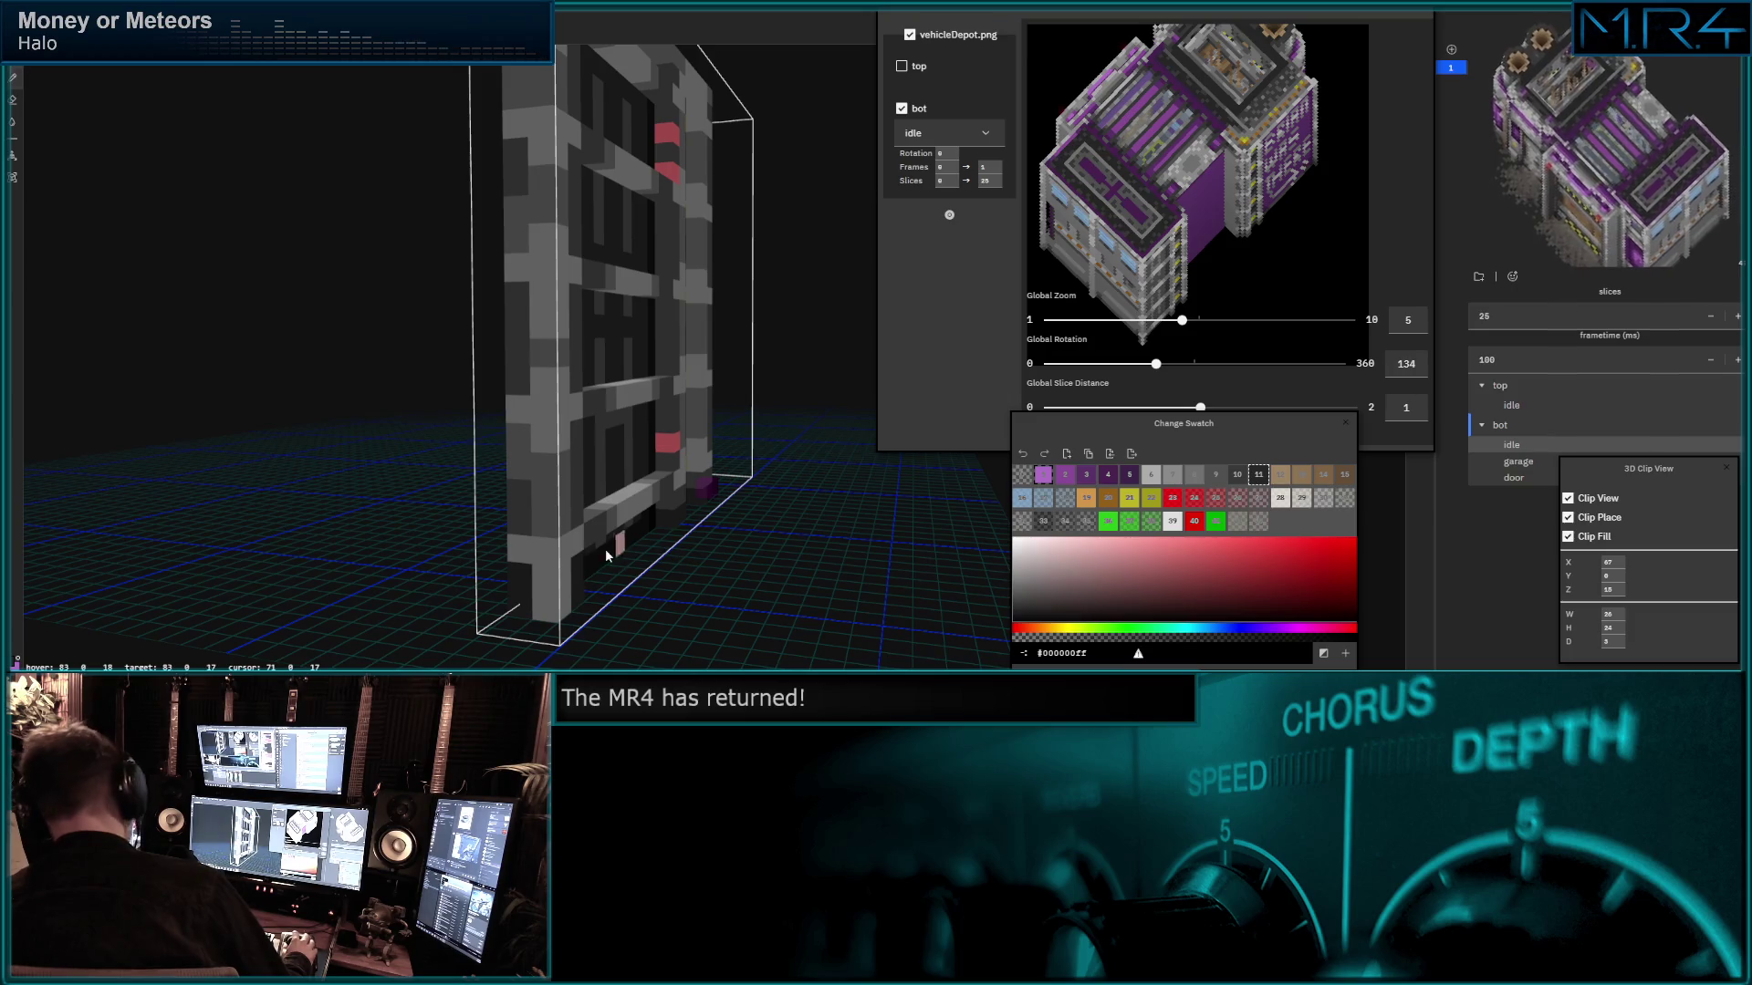
pyautogui.click(508, 582)
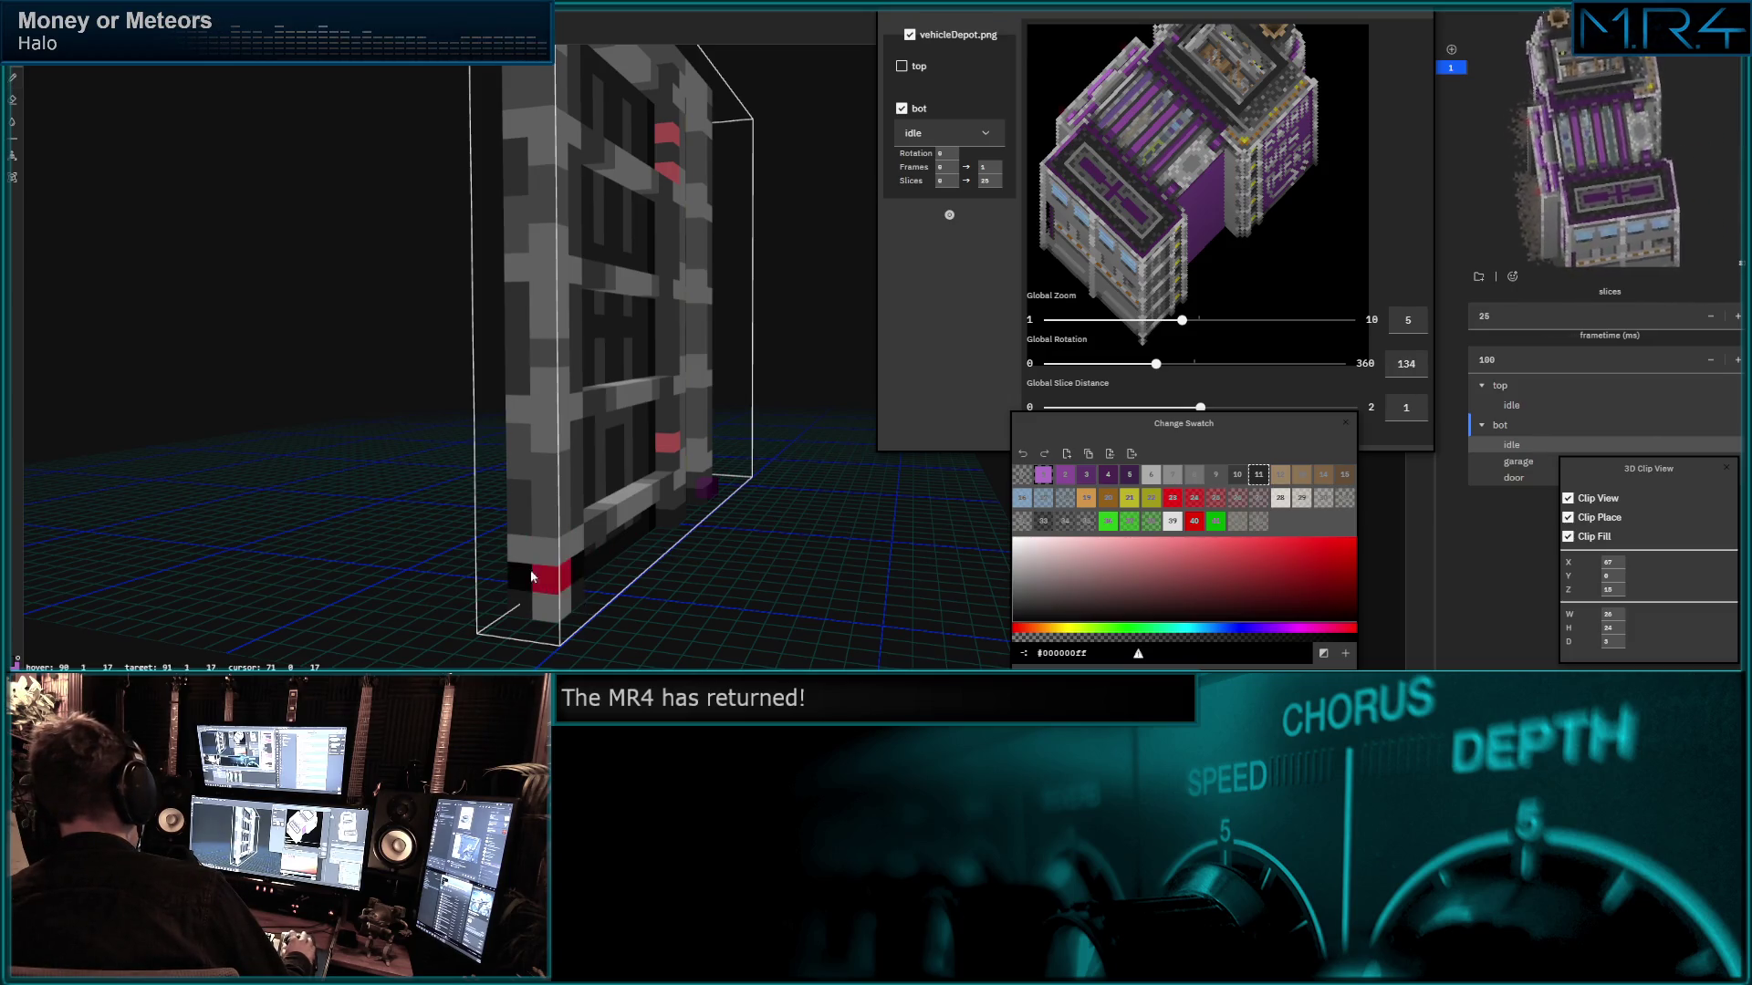
pyautogui.moveTo(445, 521); pyautogui.dragTo(488, 514, button='middle')
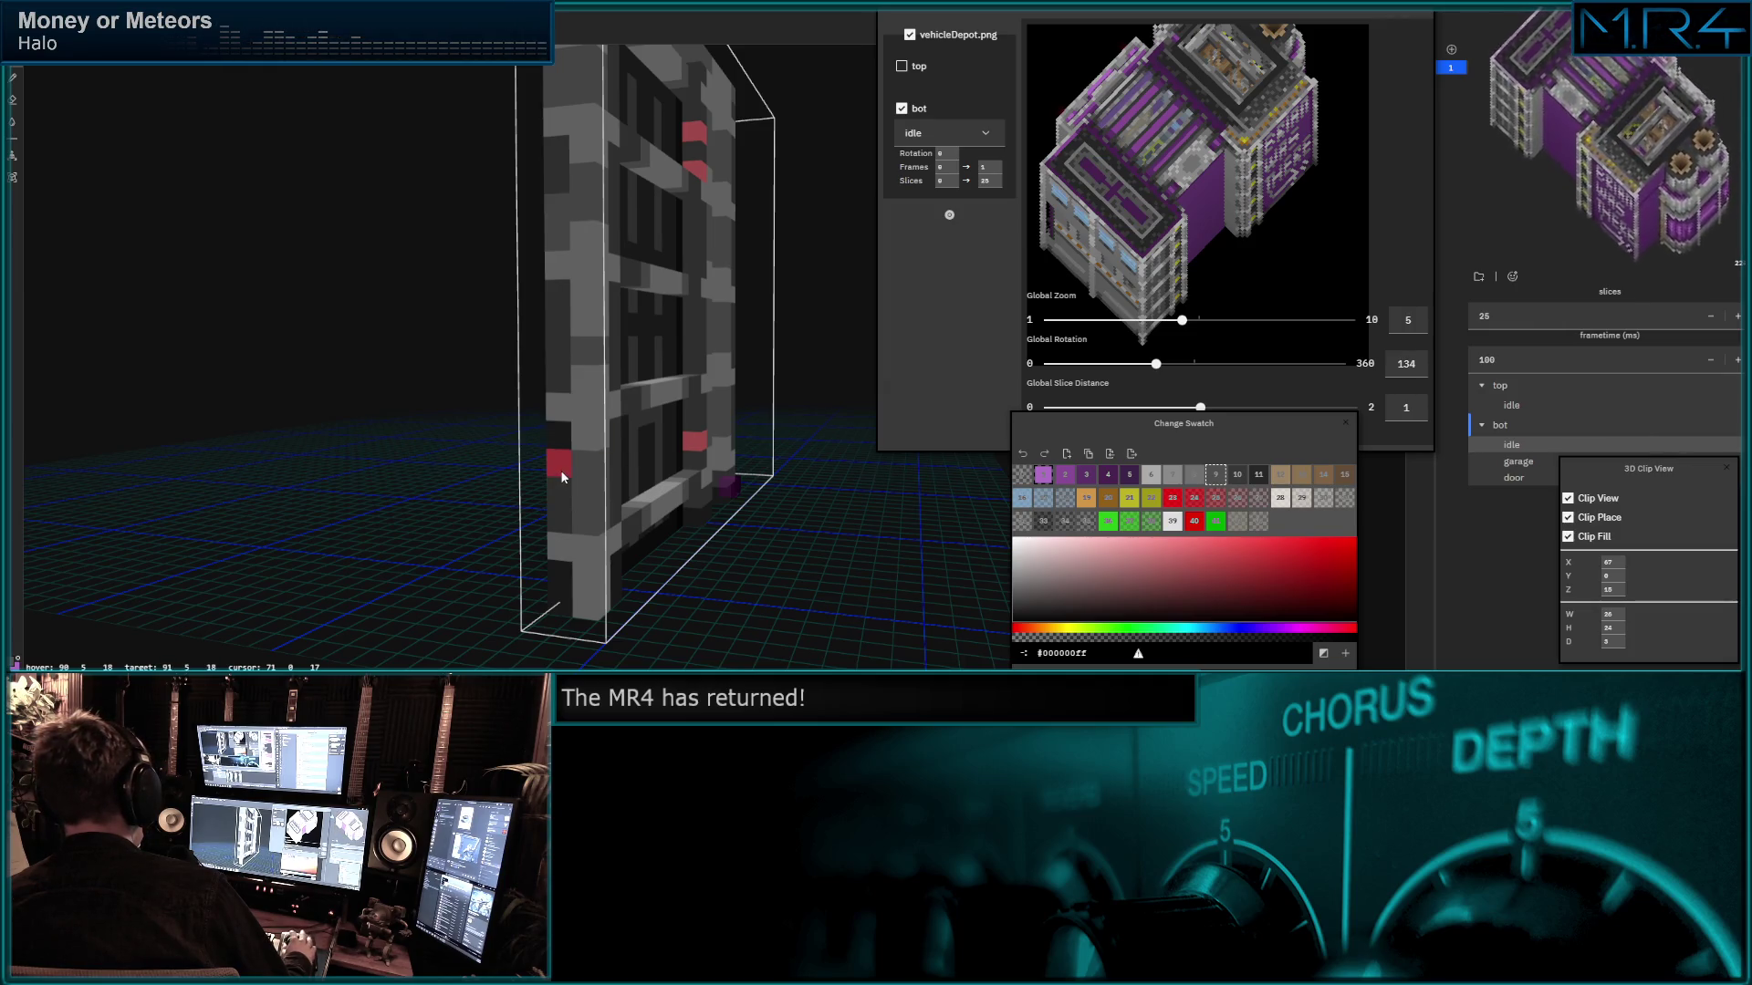
pyautogui.scroll(3, 559, 227)
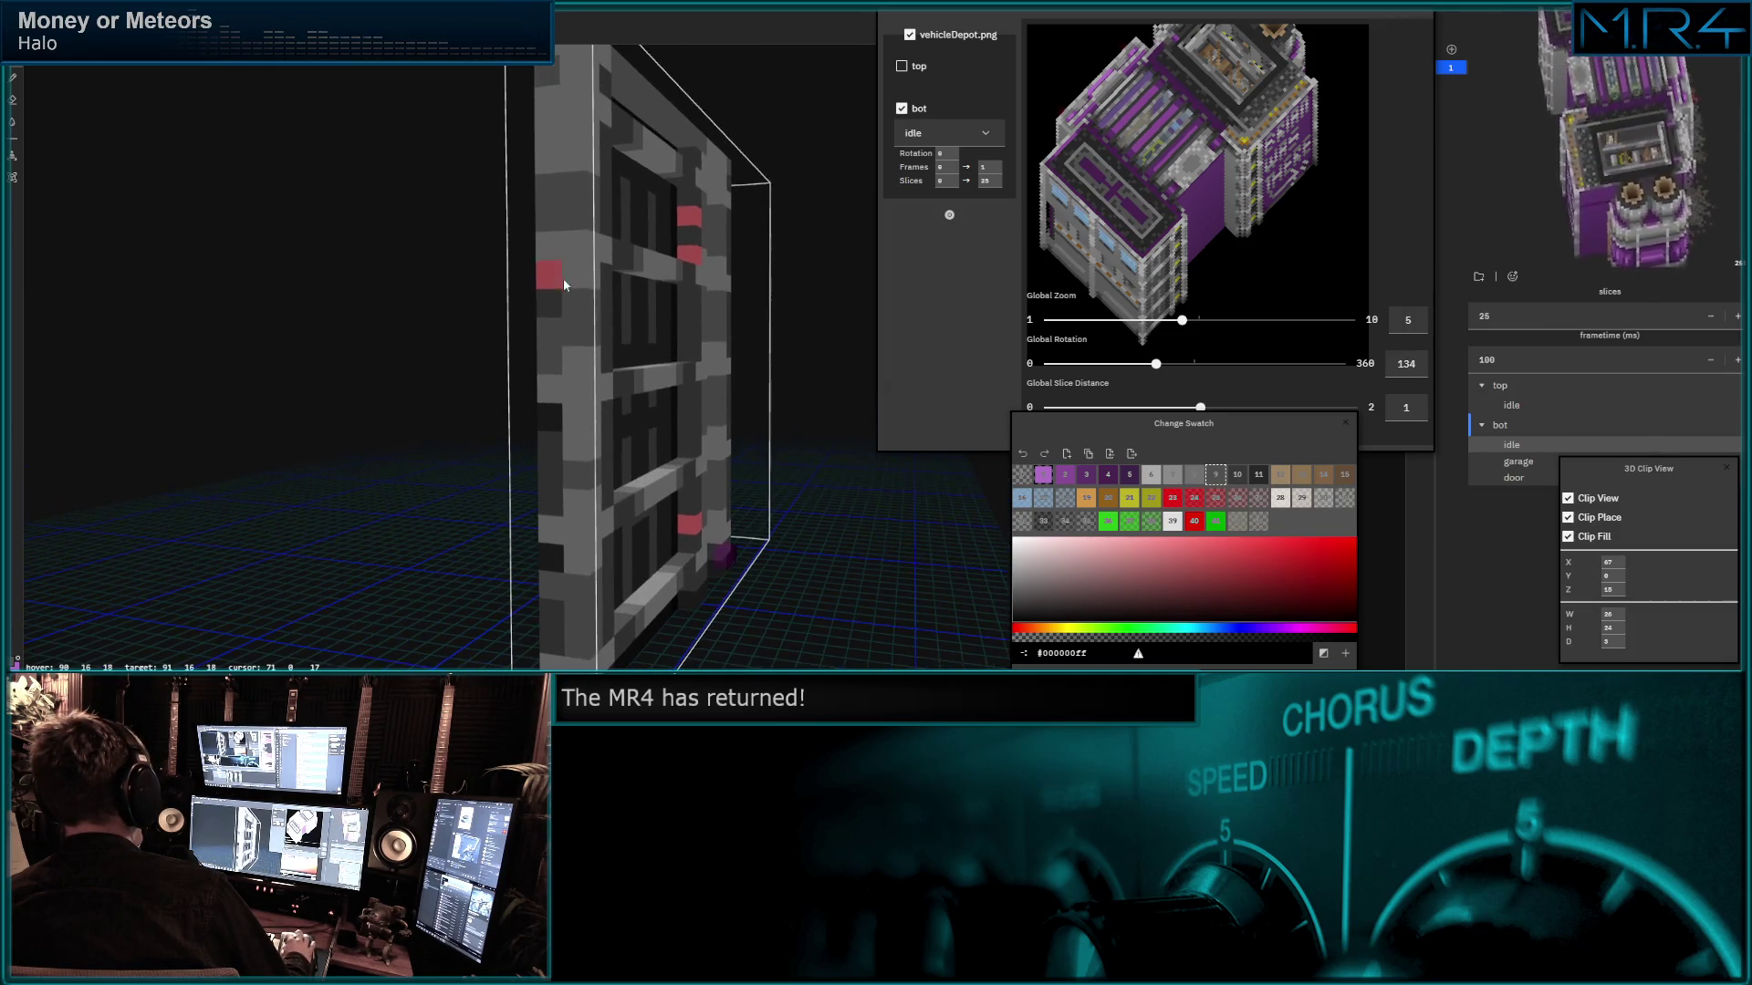
pyautogui.scroll(2, 528, 278)
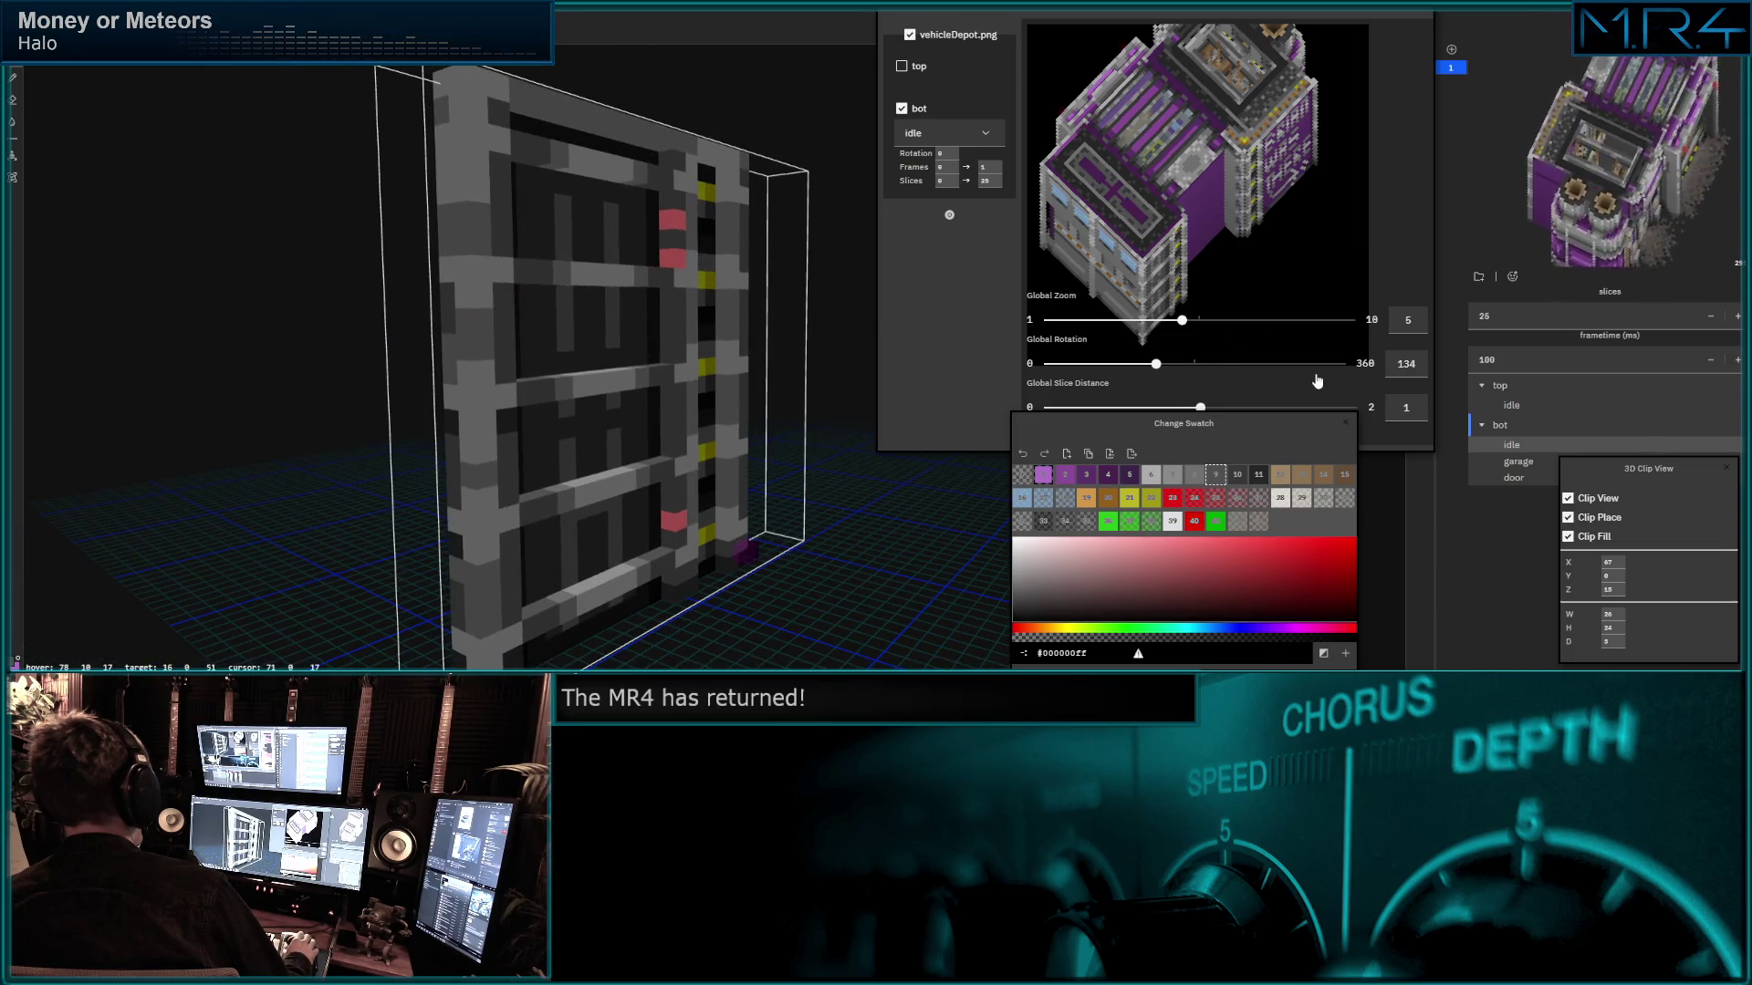
# Set Global Rotation to 181 so the preview and door panel face front-on.
pyautogui.moveTo(1144, 370); pyautogui.dragTo(1194, 366)
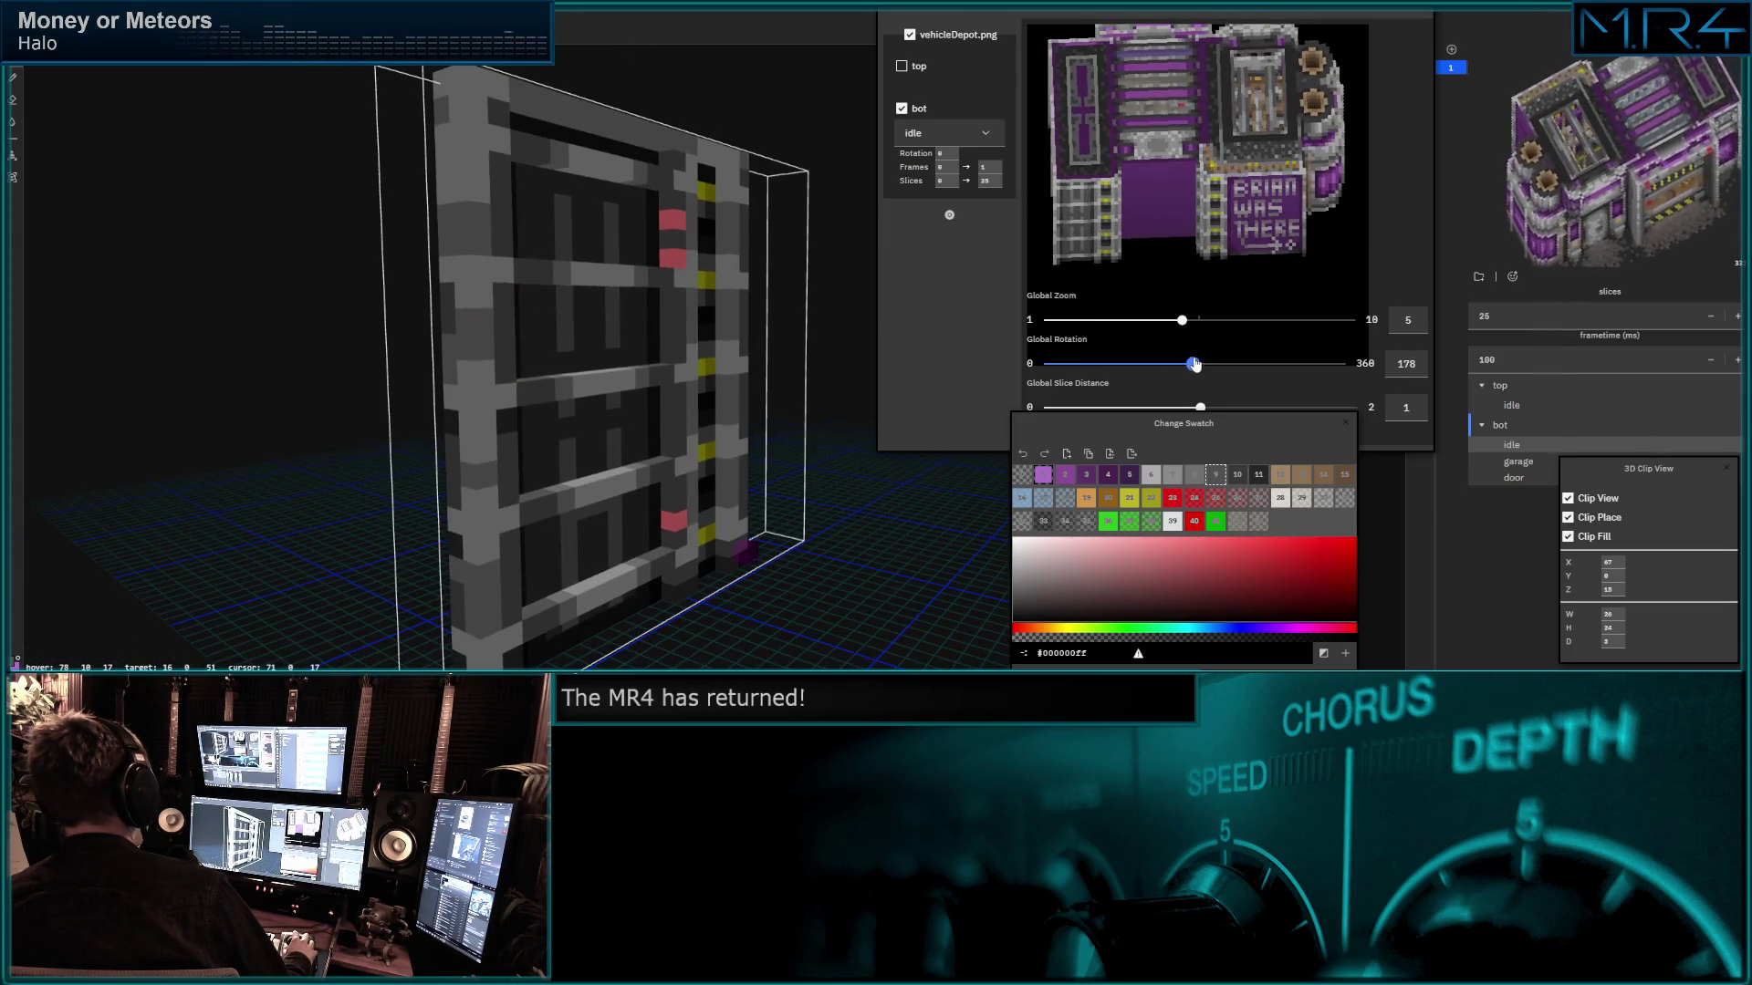
pyautogui.moveTo(549, 397); pyautogui.dragTo(642, 404, button='middle')
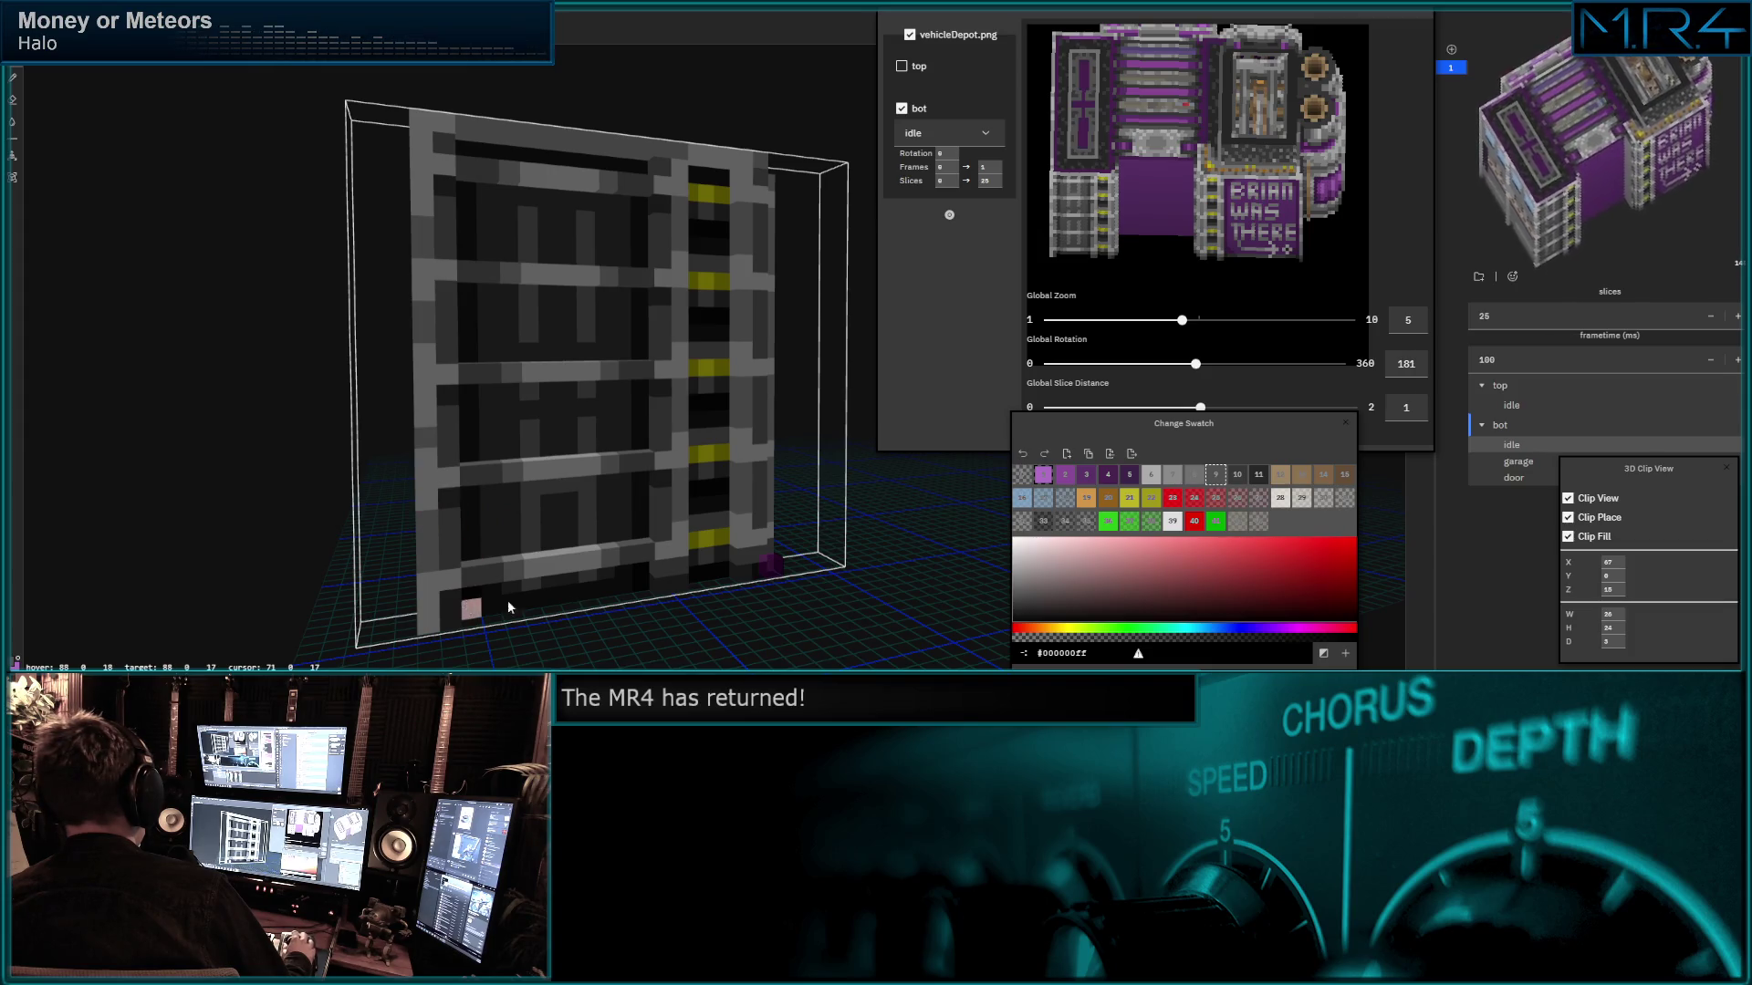
pyautogui.moveTo(312, 419); pyautogui.dragTo(618, 529, button='middle')
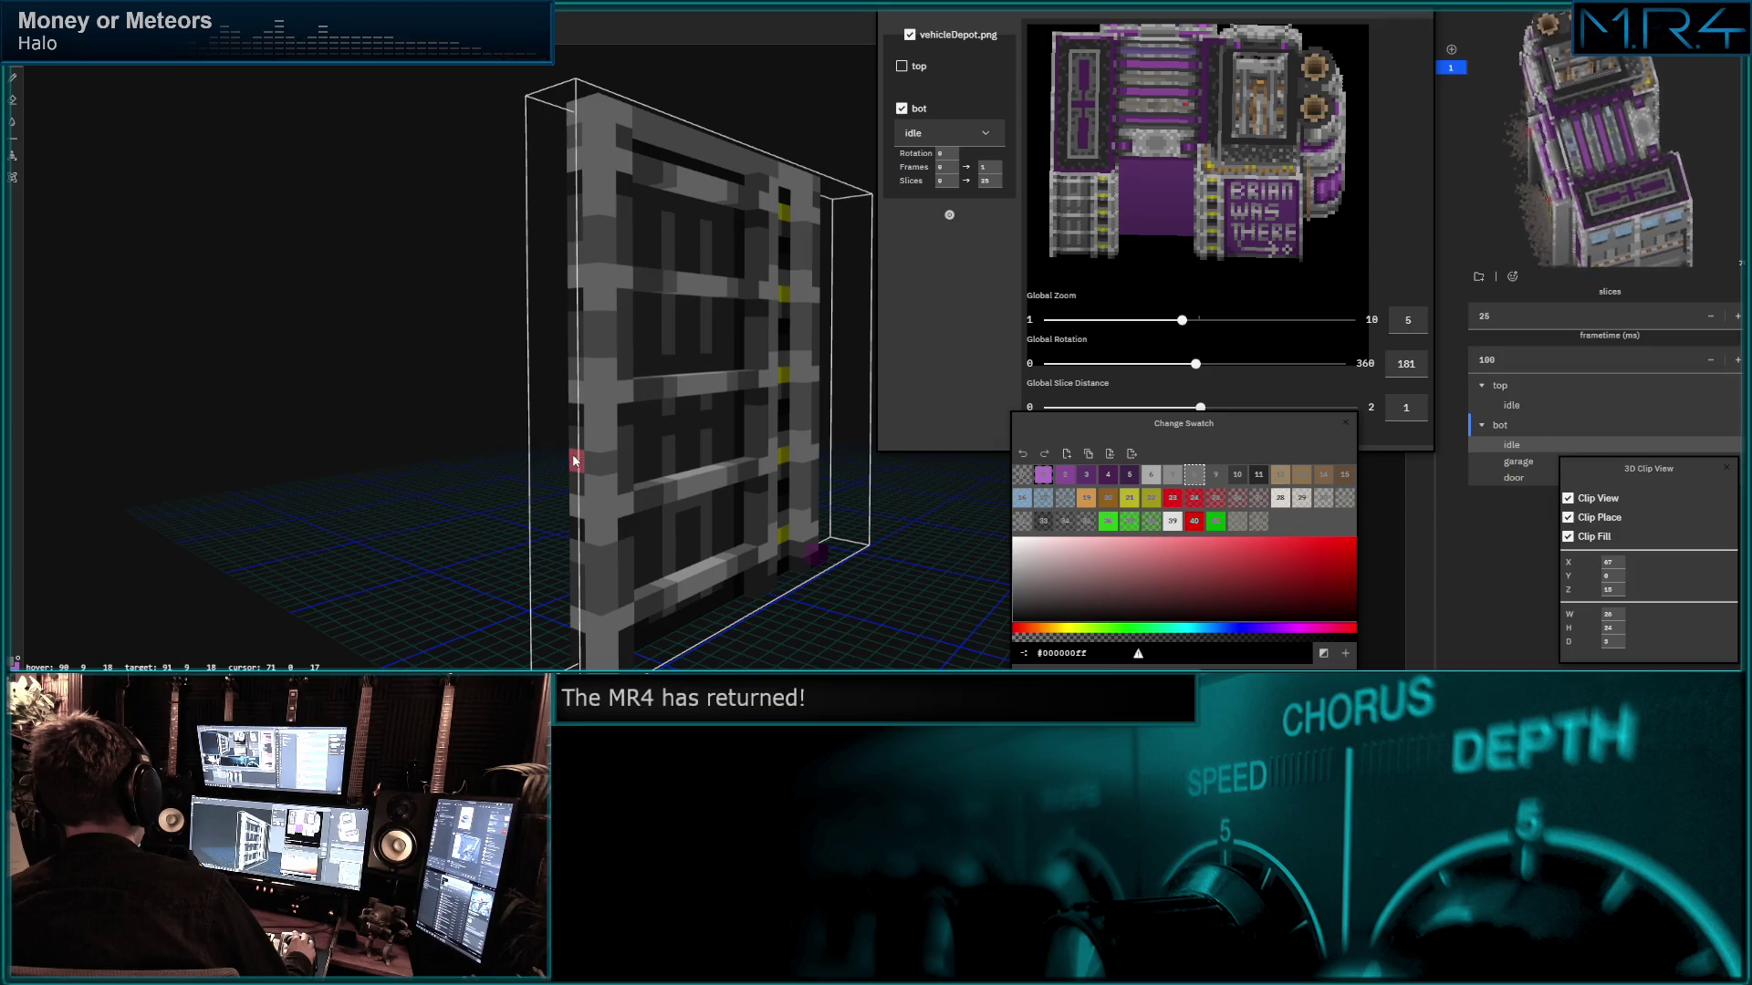
pyautogui.scroll(2, 578, 582)
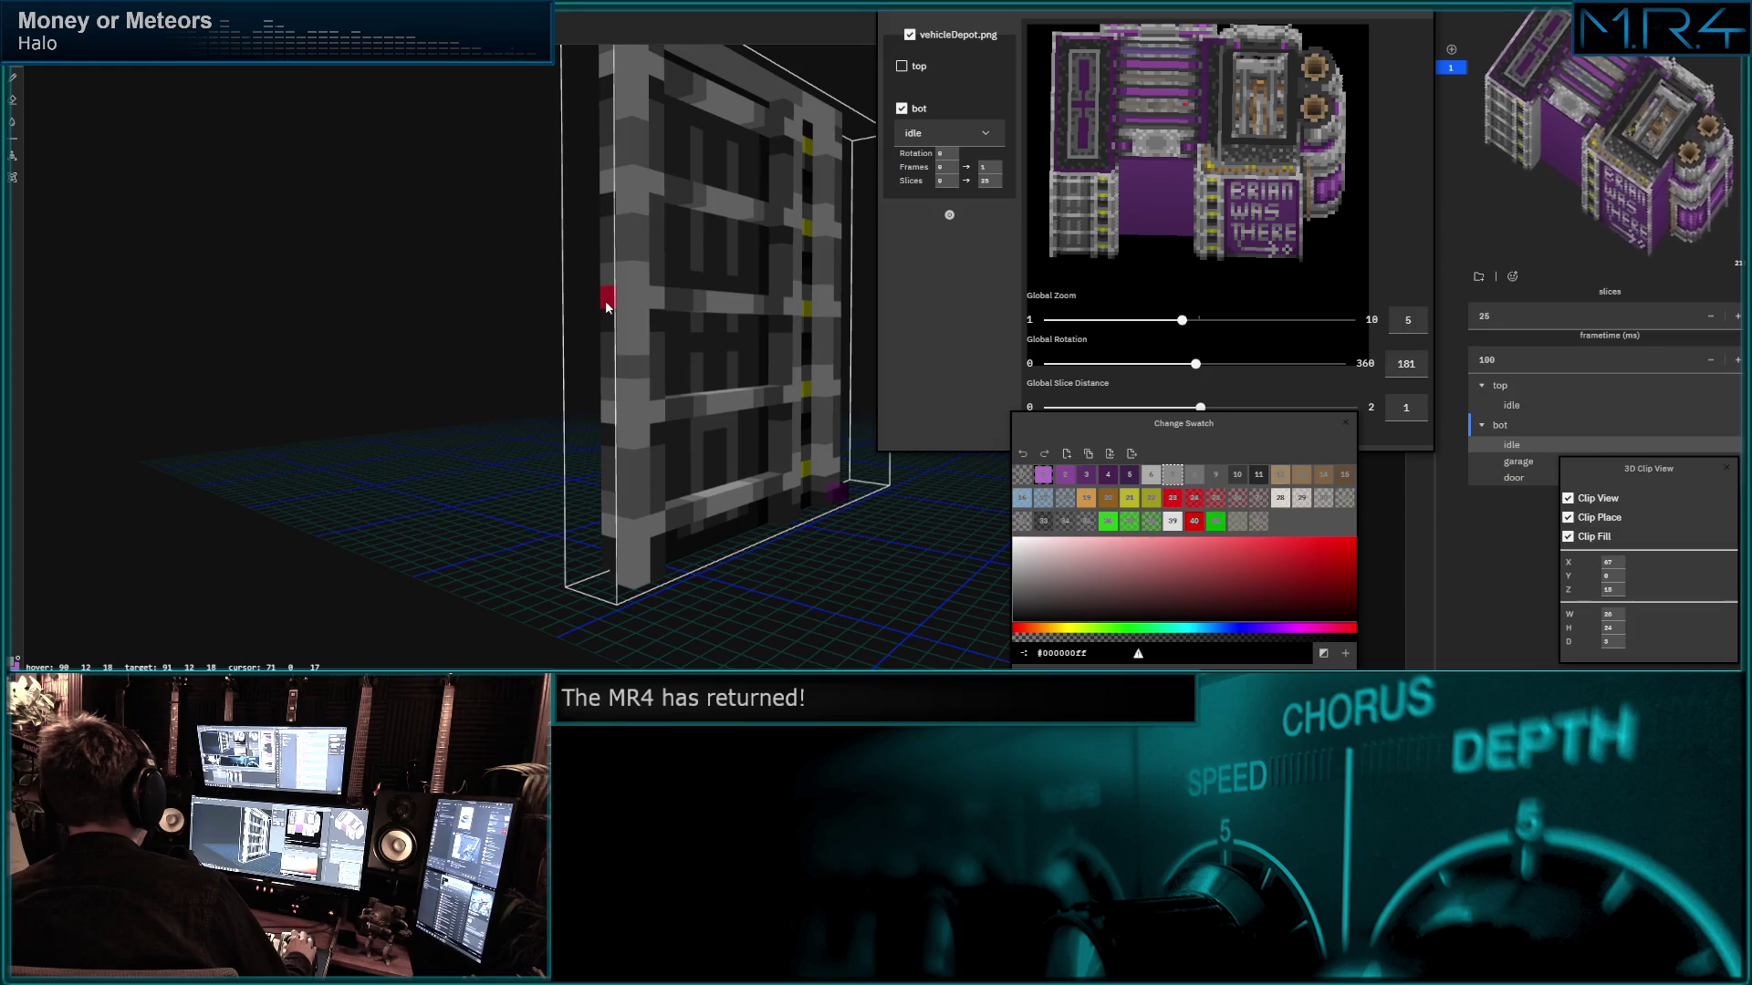
# Set Global Rotation to 233 for an angled isometric preview of the depot.
pyautogui.moveTo(606, 156)
pyautogui.mouseDown(button='middle')
pyautogui.moveTo(731, 286)
pyautogui.moveTo(718, 310)
pyautogui.mouseUp(button='middle')
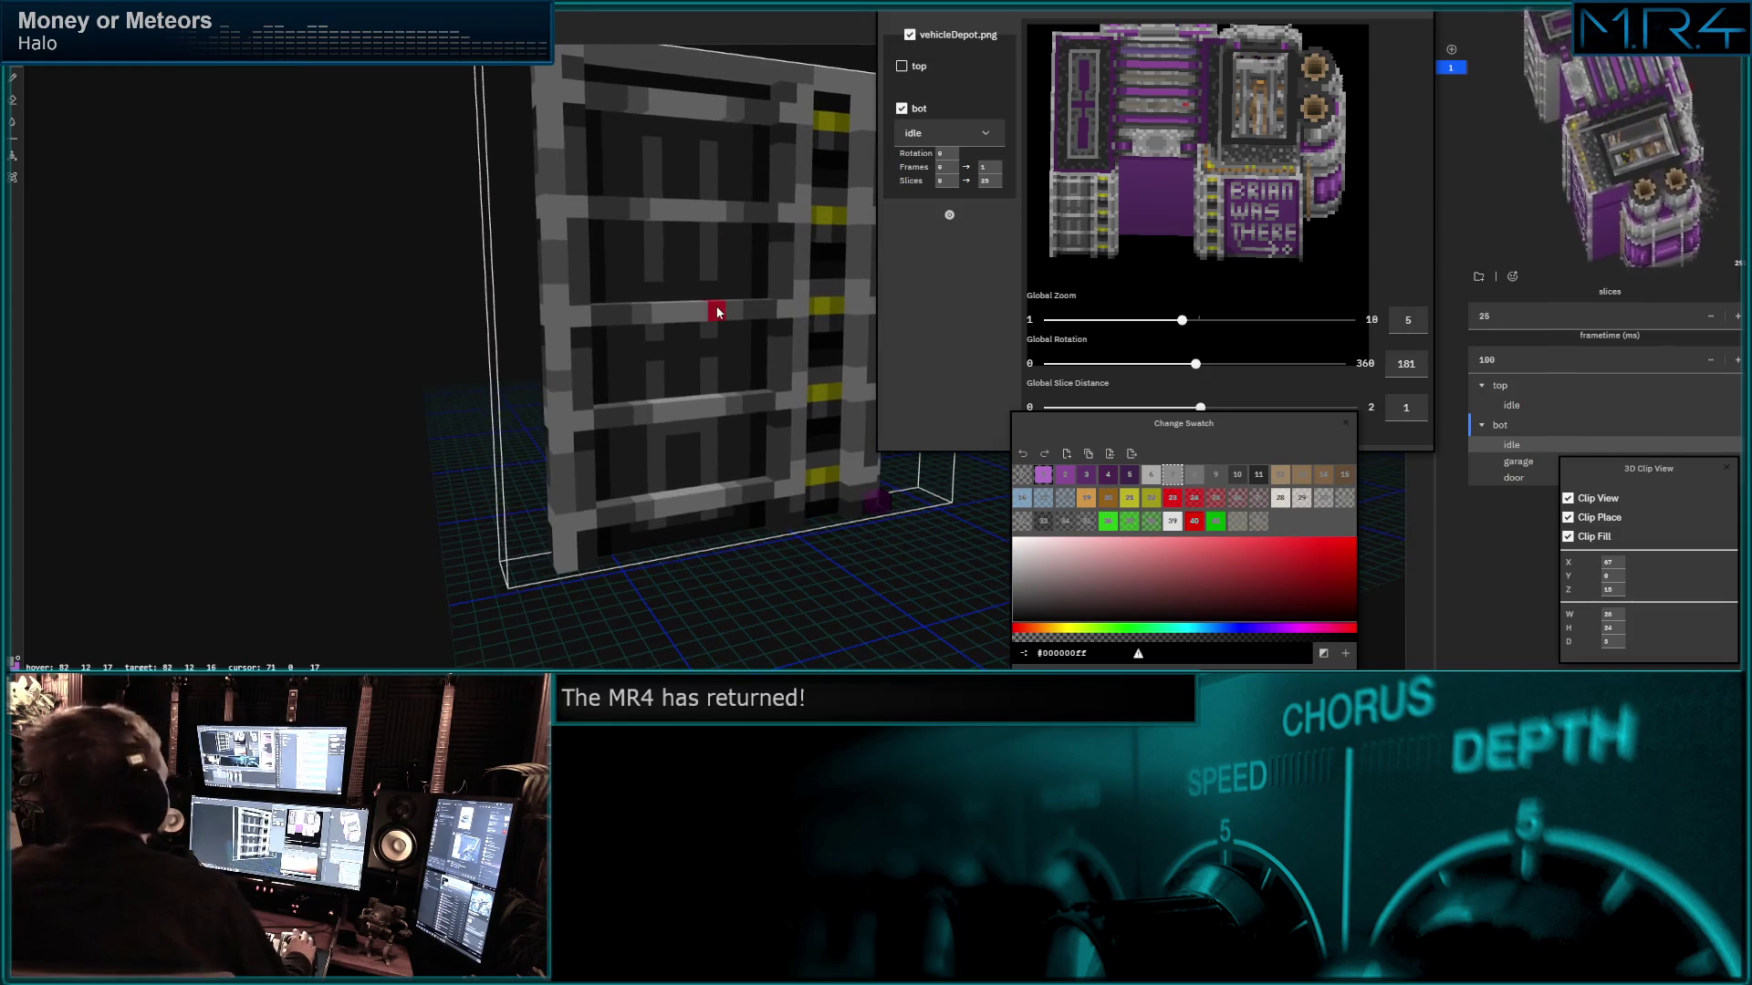
pyautogui.moveTo(1196, 364)
pyautogui.mouseDown()
pyautogui.moveTo(1138, 383)
pyautogui.moveTo(1235, 352)
pyautogui.mouseUp()
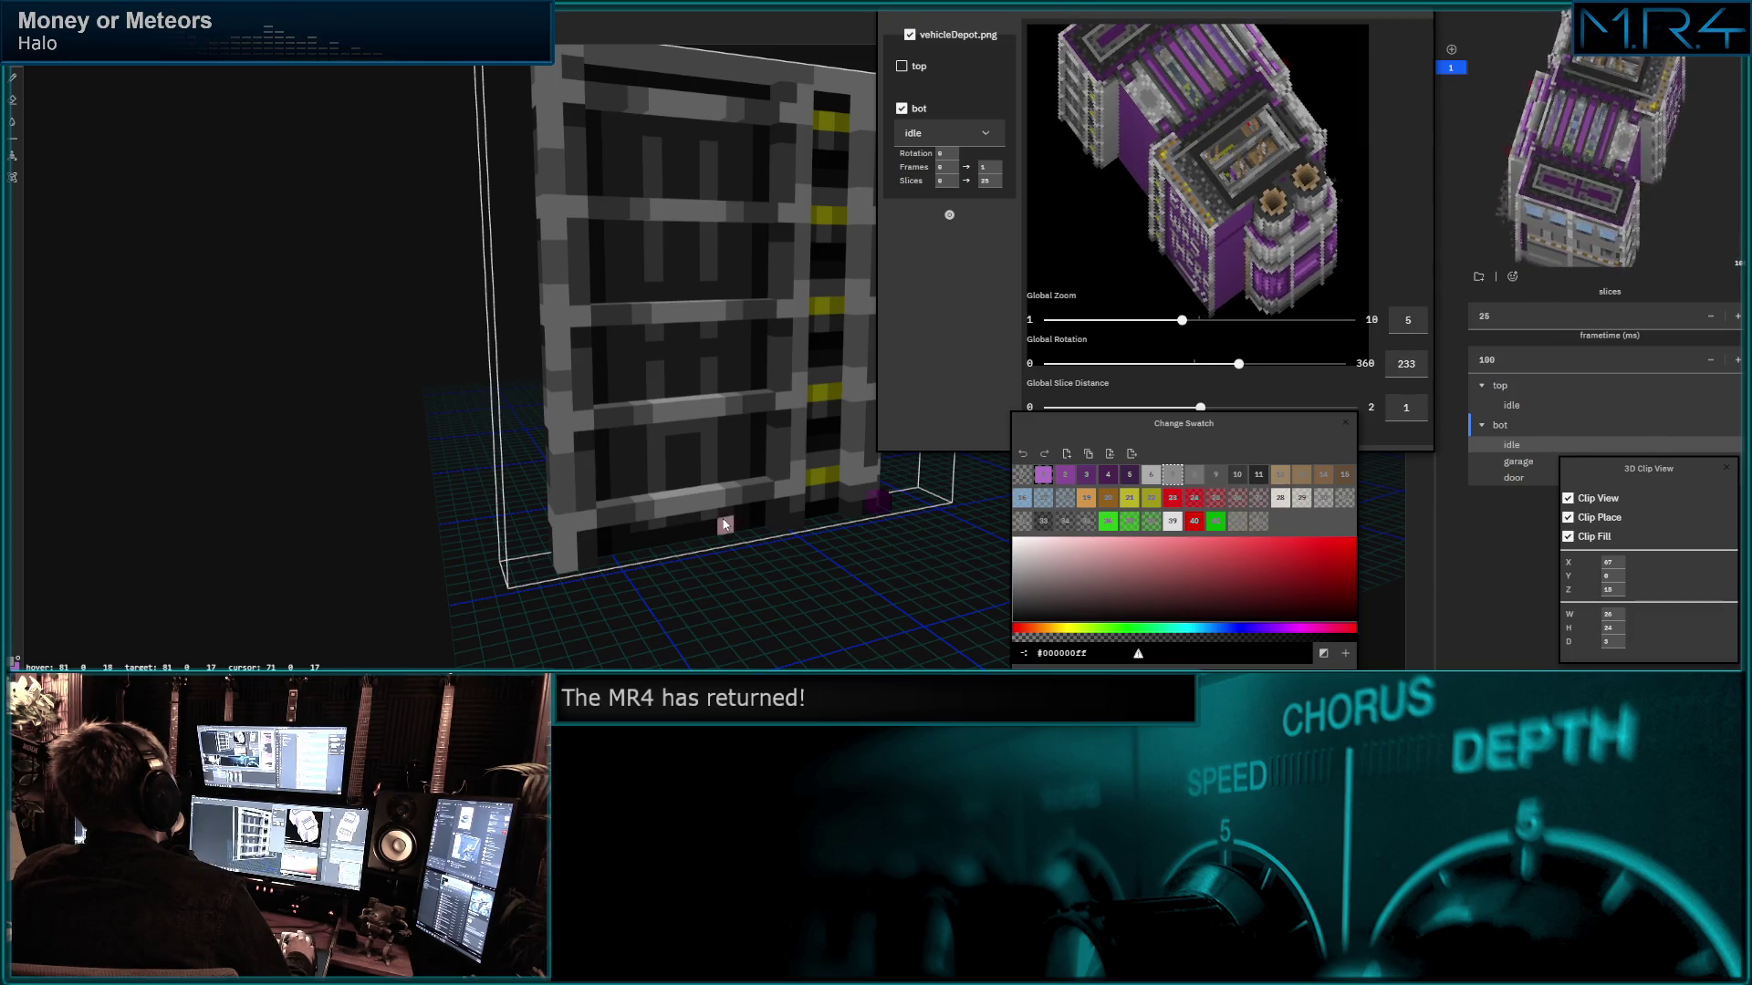
# Swing Global Rotation through 15 and 98, settling near front-on at 172.
pyautogui.moveTo(728, 526); pyautogui.dragTo(704, 548, button='middle')
pyautogui.scroll(-2, 703, 548)
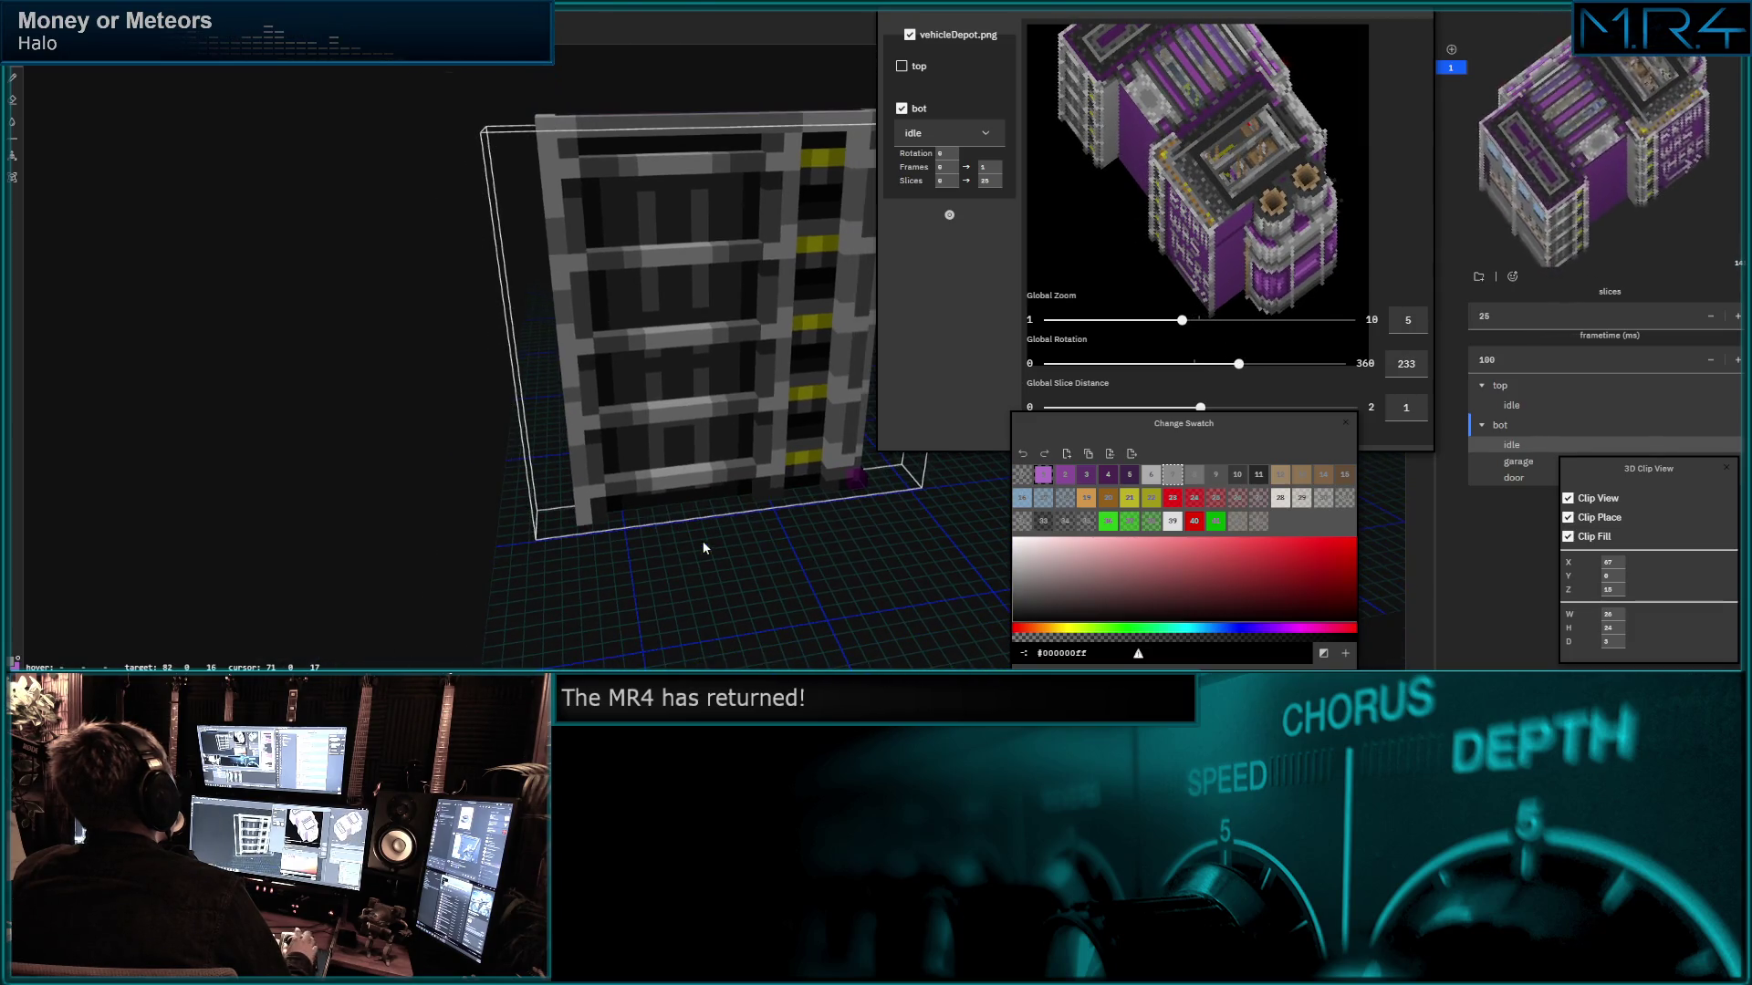
pyautogui.moveTo(1238, 362); pyautogui.dragTo(1055, 382)
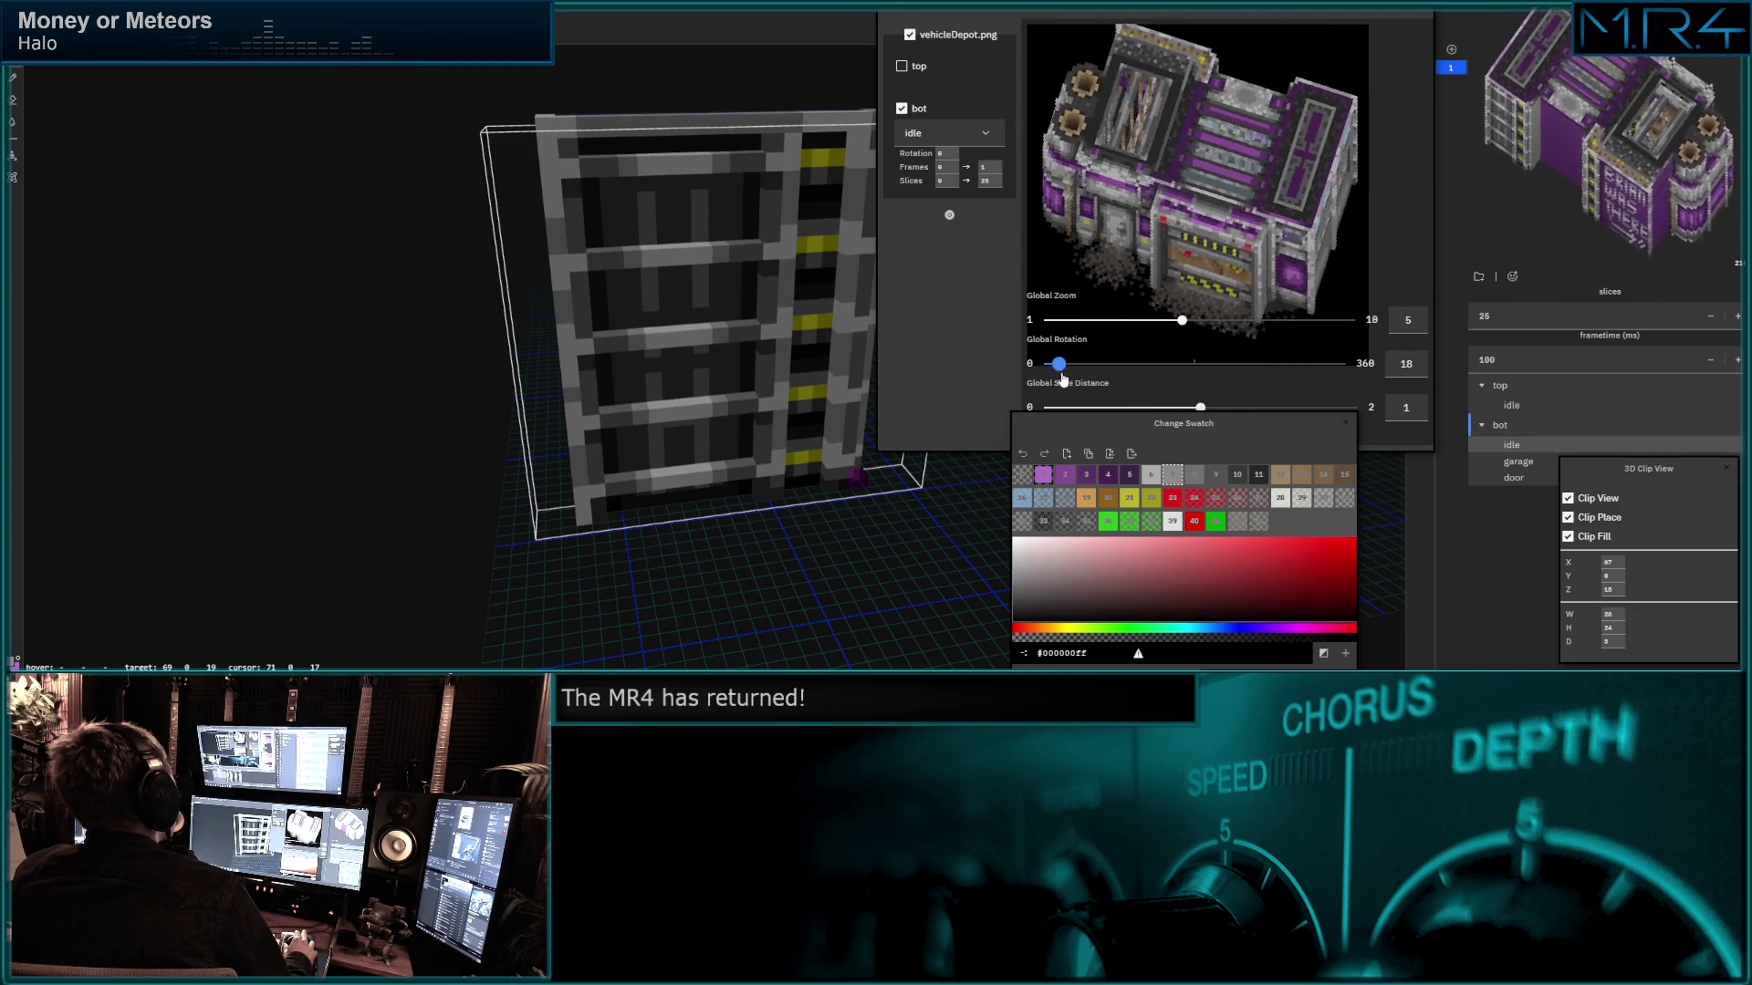
pyautogui.moveTo(1056, 380); pyautogui.dragTo(1224, 357)
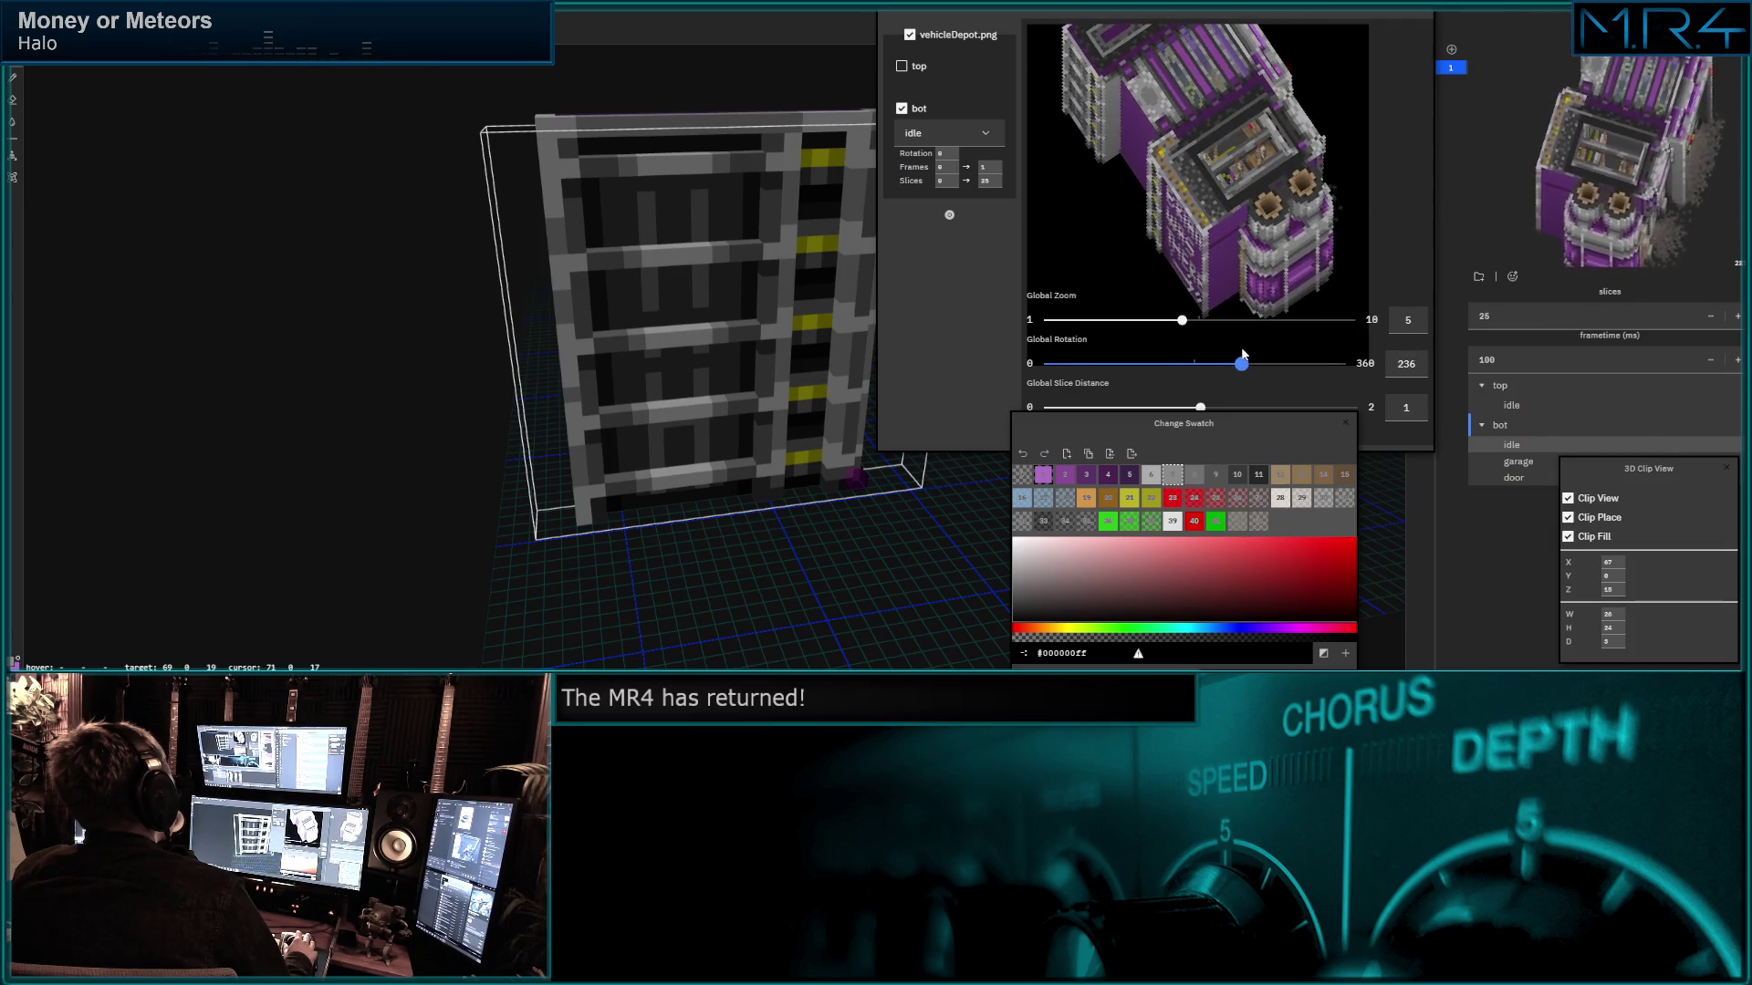
pyautogui.moveTo(1225, 357); pyautogui.dragTo(1187, 363)
pyautogui.moveTo(835, 363)
pyautogui.mouseDown(button='middle')
pyautogui.moveTo(670, 324)
pyautogui.moveTo(568, 330)
pyautogui.mouseUp(button='middle')
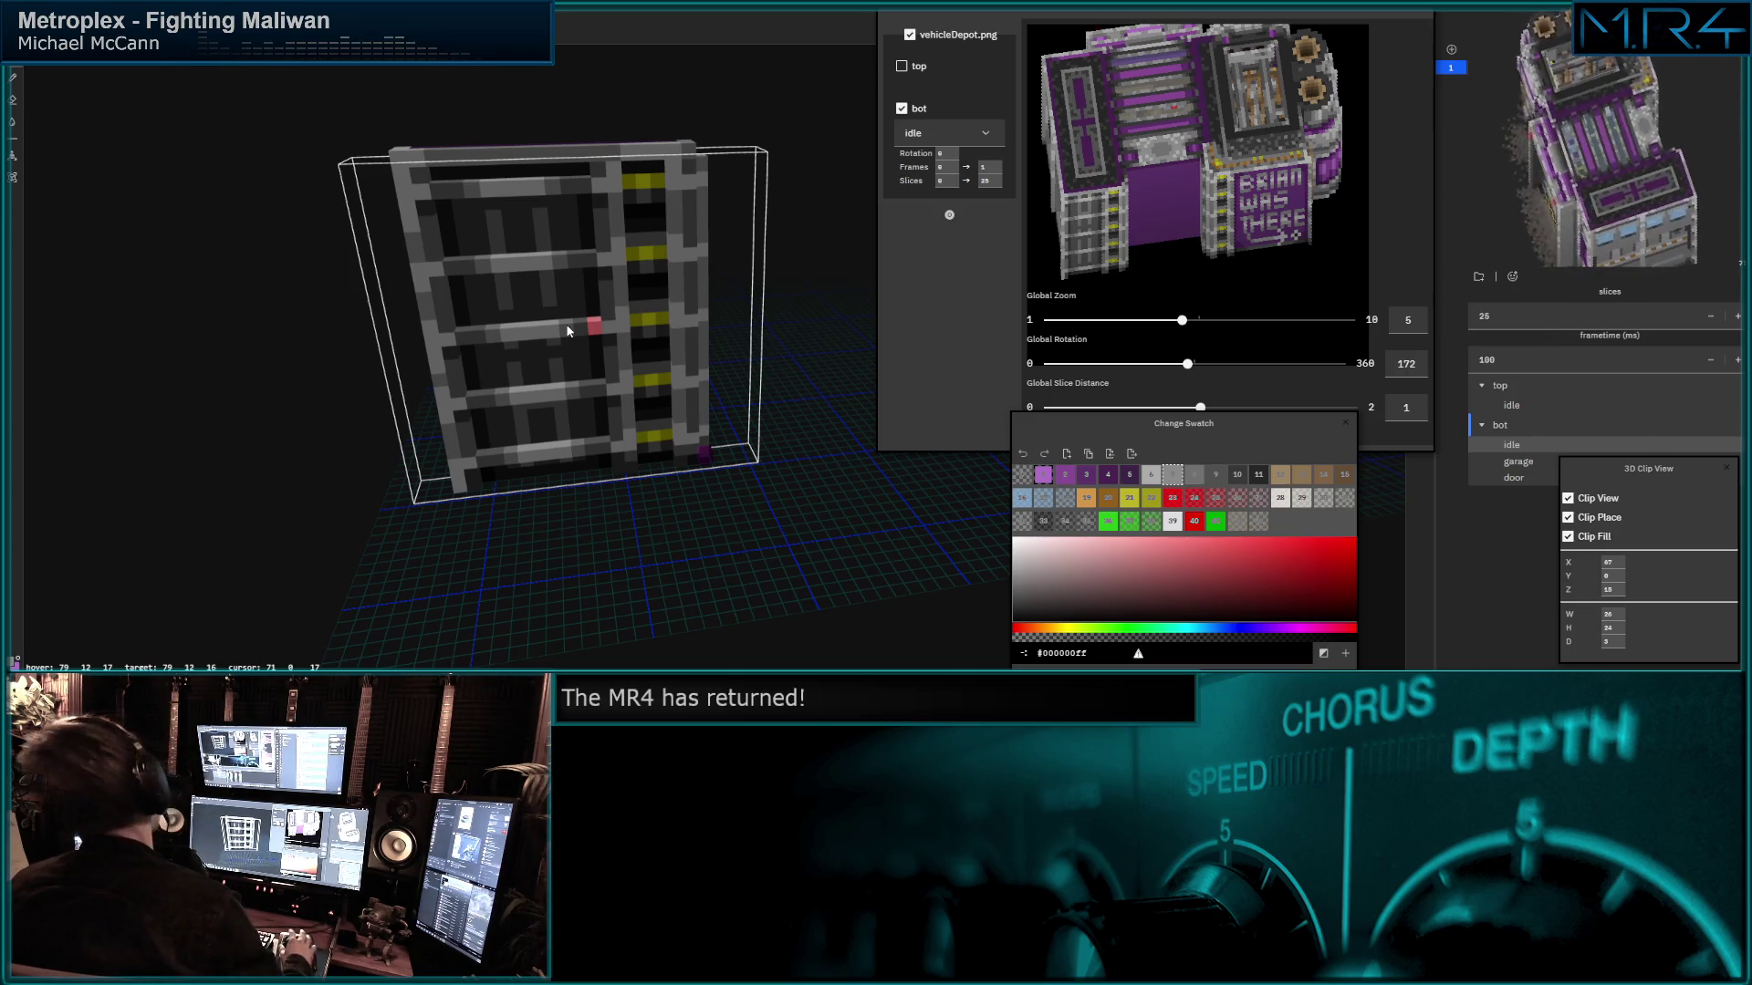
# Select the panel's bottom edge and step the gizmo via the right corner to the top-left corner.
pyautogui.moveTo(565, 332)
pyautogui.mouseDown(button='middle')
pyautogui.moveTo(564, 367)
pyautogui.moveTo(509, 366)
pyautogui.mouseUp(button='middle')
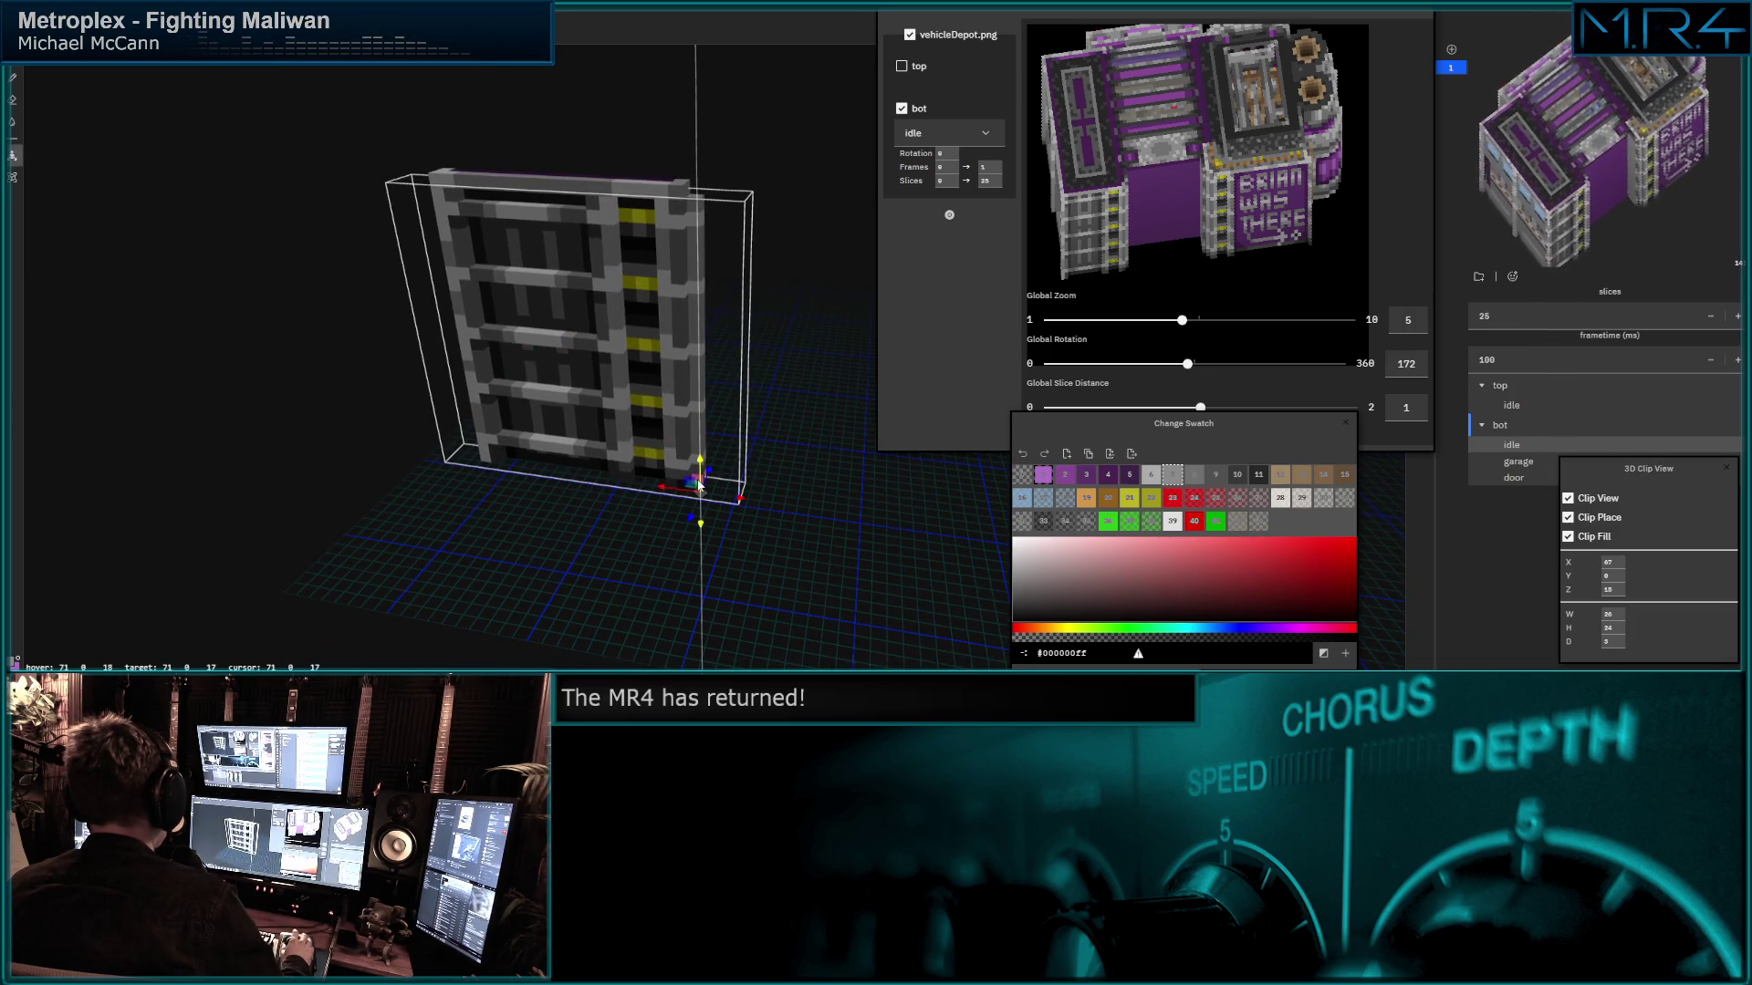
pyautogui.moveTo(700, 485); pyautogui.dragTo(701, 506, button='middle')
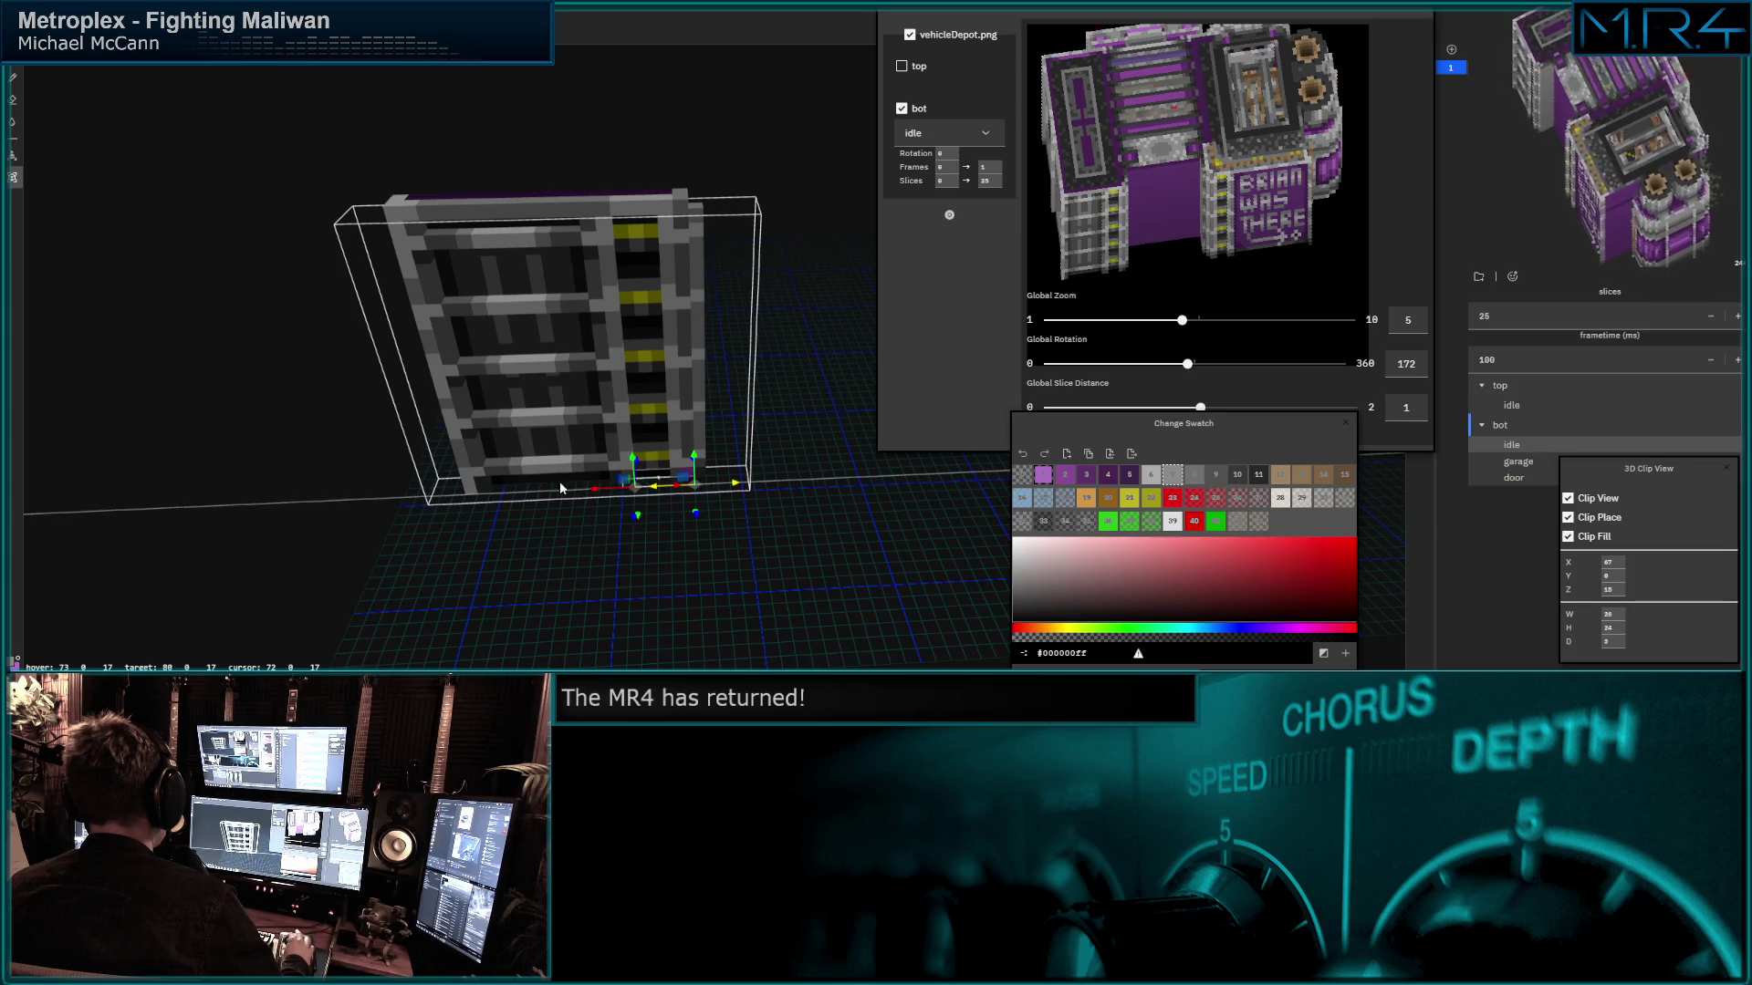
pyautogui.moveTo(654, 490); pyautogui.dragTo(435, 493)
pyautogui.click(747, 489)
pyautogui.moveTo(503, 474); pyautogui.dragTo(486, 514, button='middle')
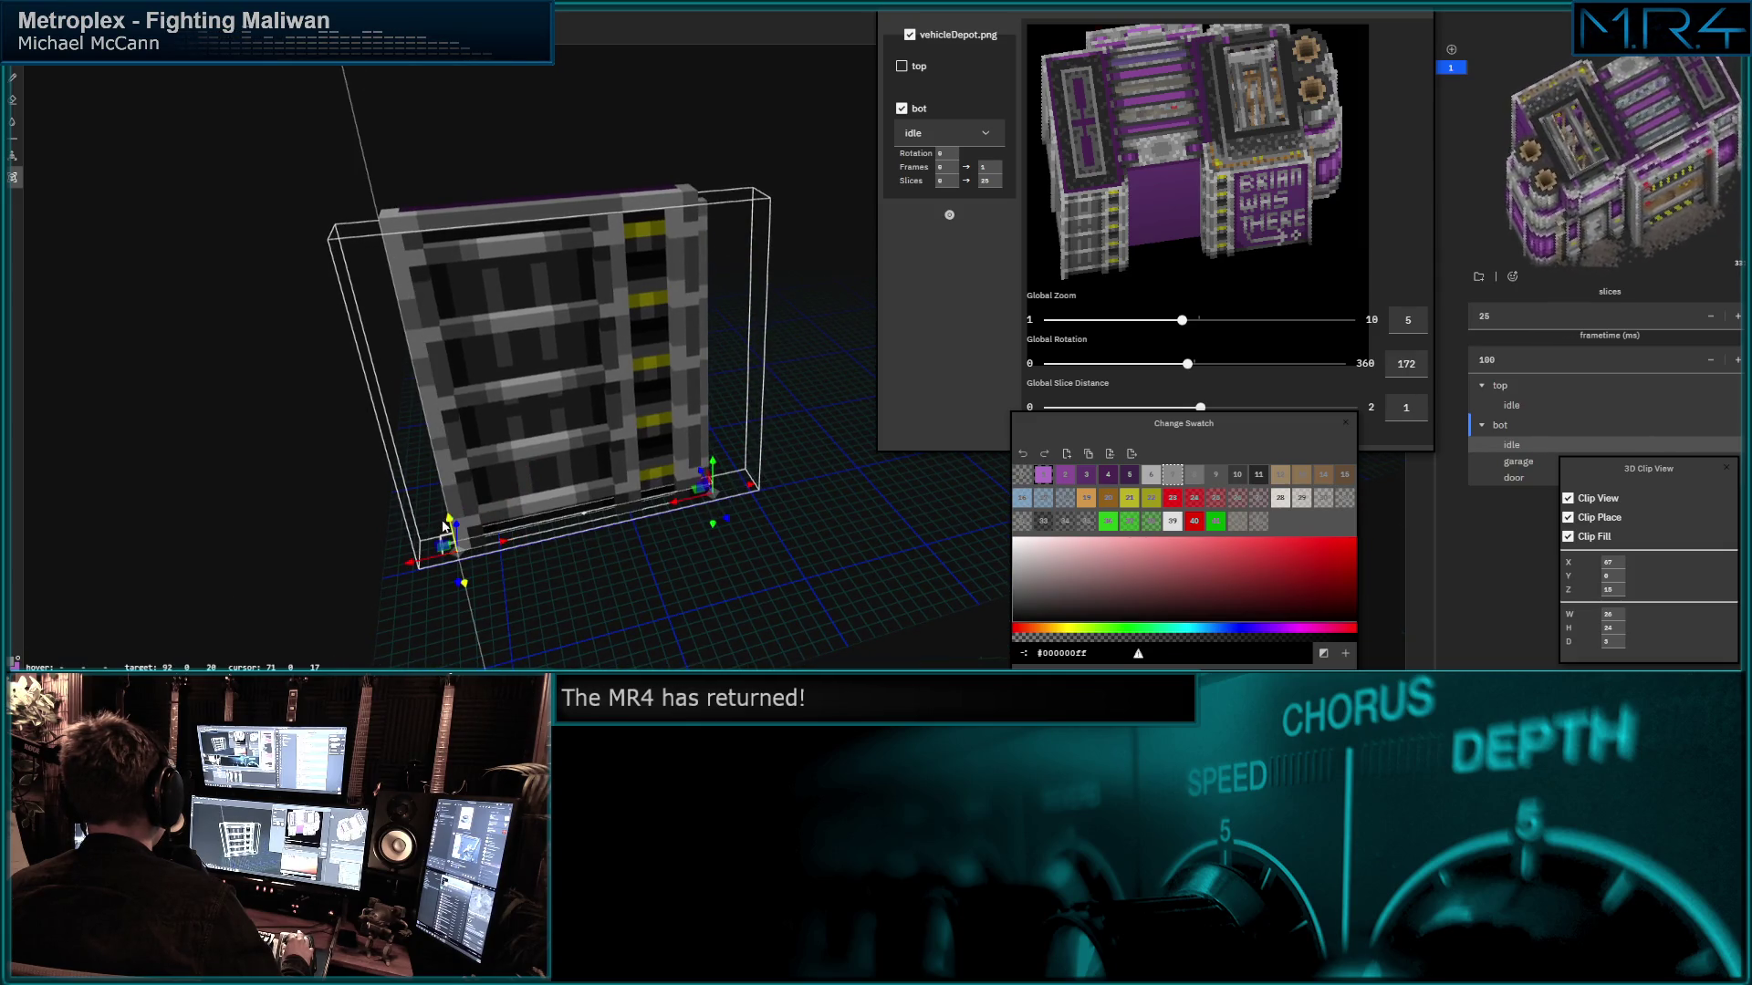
pyautogui.click(402, 185)
pyautogui.moveTo(398, 168)
pyautogui.mouseDown(button='middle')
pyautogui.moveTo(445, 316)
pyautogui.moveTo(635, 380)
pyautogui.moveTo(850, 371)
pyautogui.moveTo(473, 410)
pyautogui.moveTo(499, 429)
pyautogui.moveTo(657, 411)
pyautogui.mouseUp(button='middle')
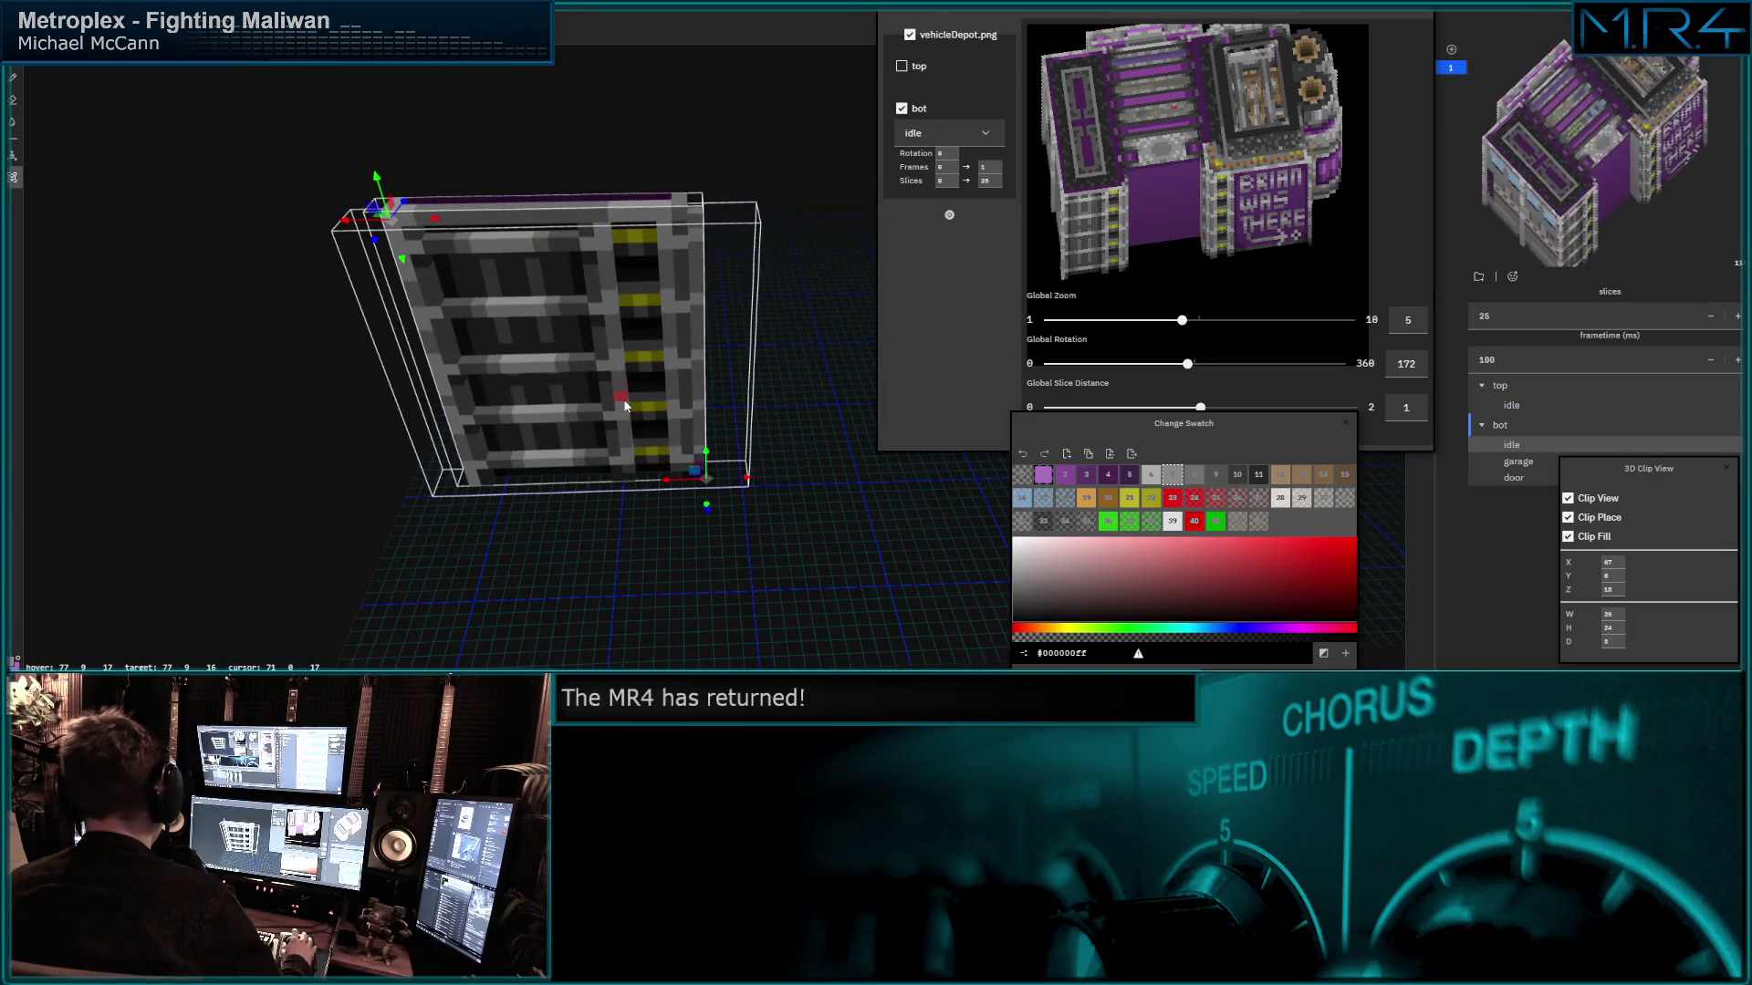
# Select the bot part's garage animation, then its door animation with ten frames.
pyautogui.click(1505, 466)
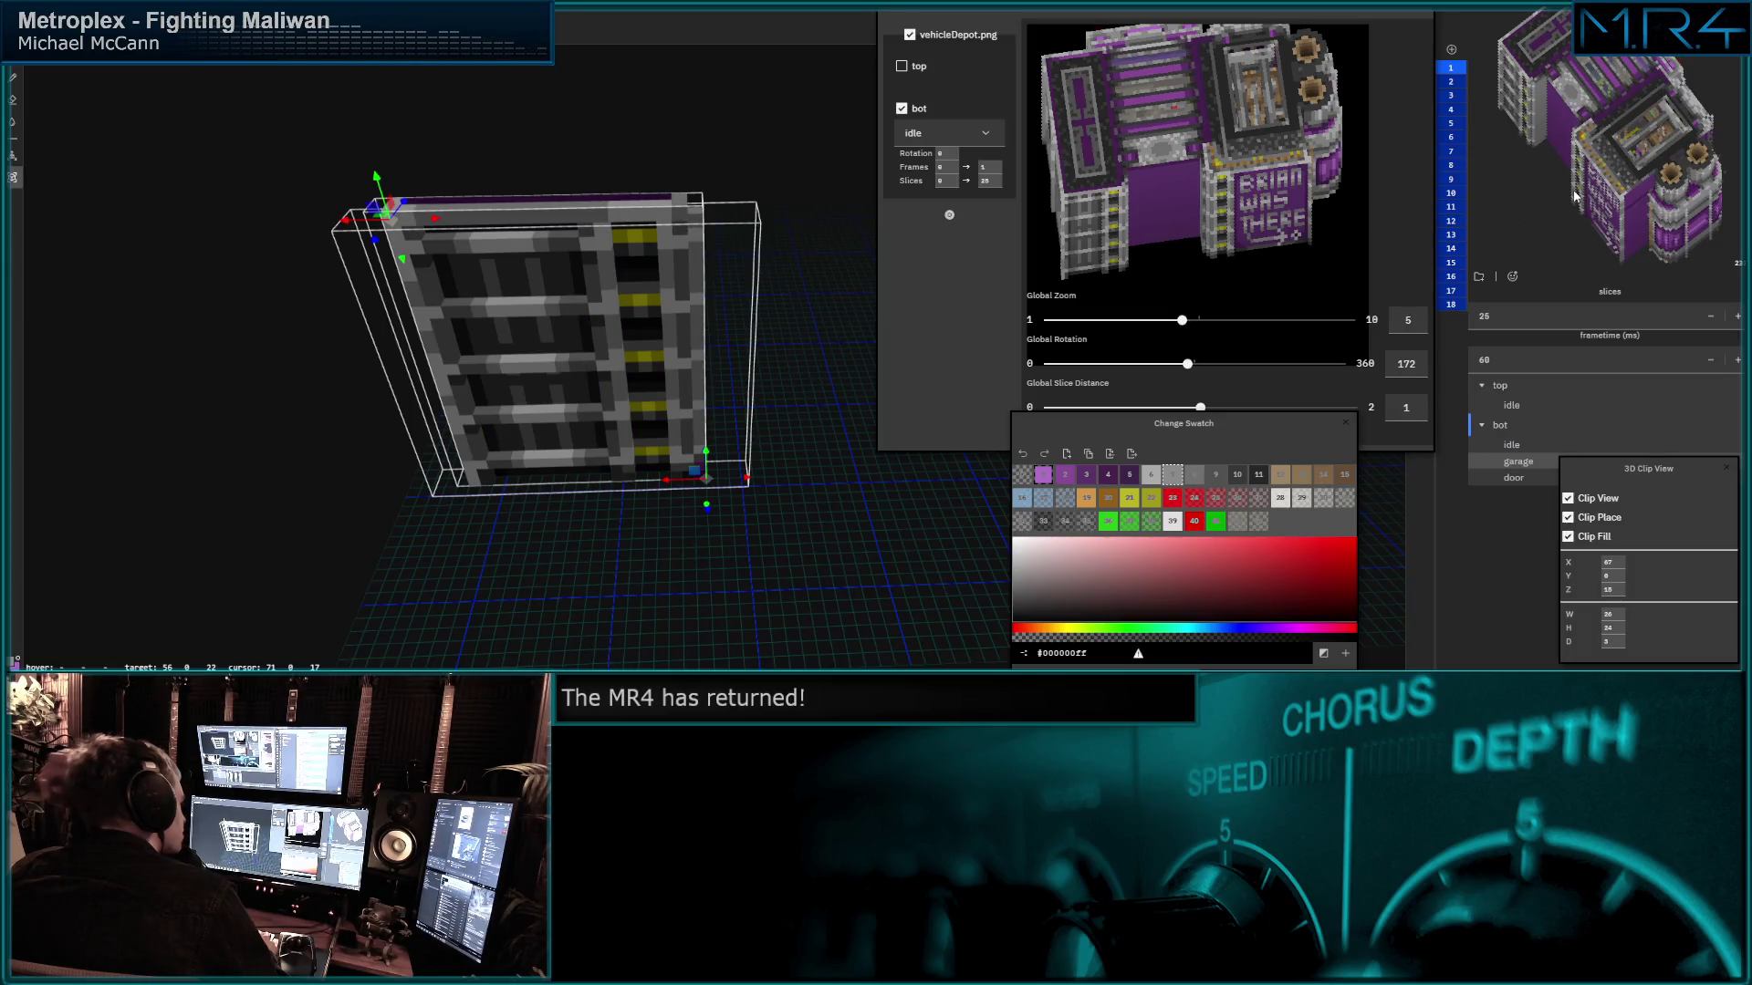
pyautogui.moveTo(1574, 195); pyautogui.dragTo(1624, 128)
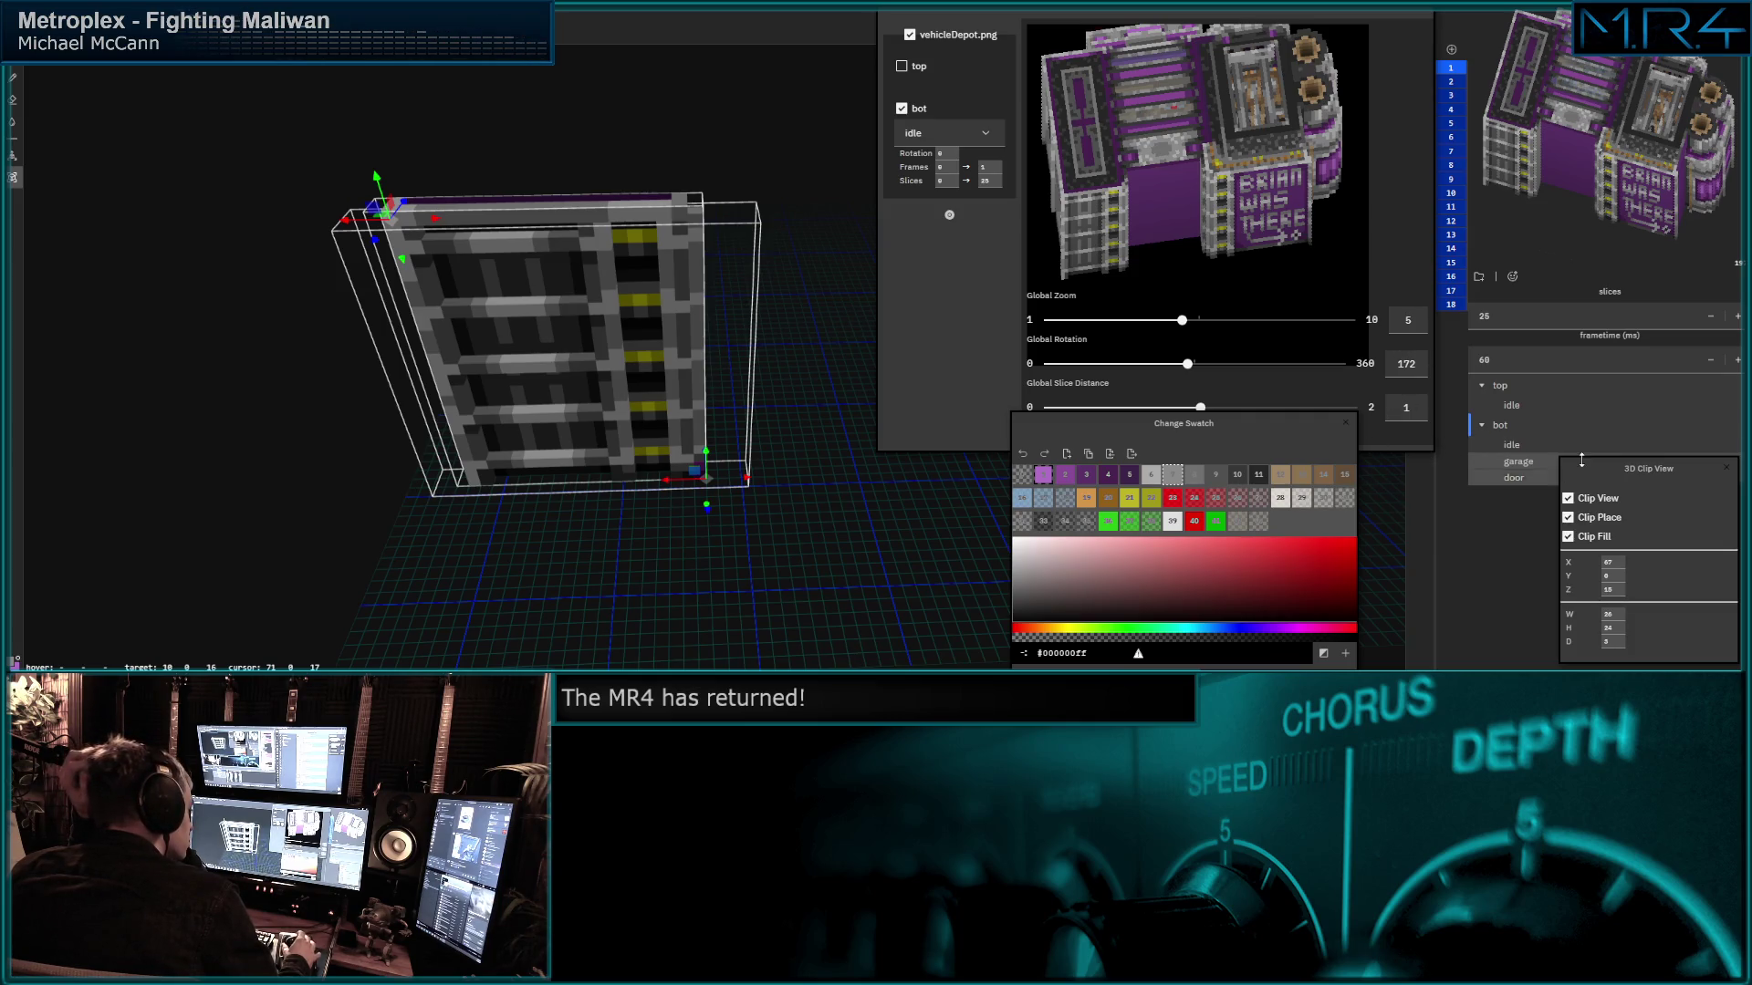
pyautogui.click(1513, 479)
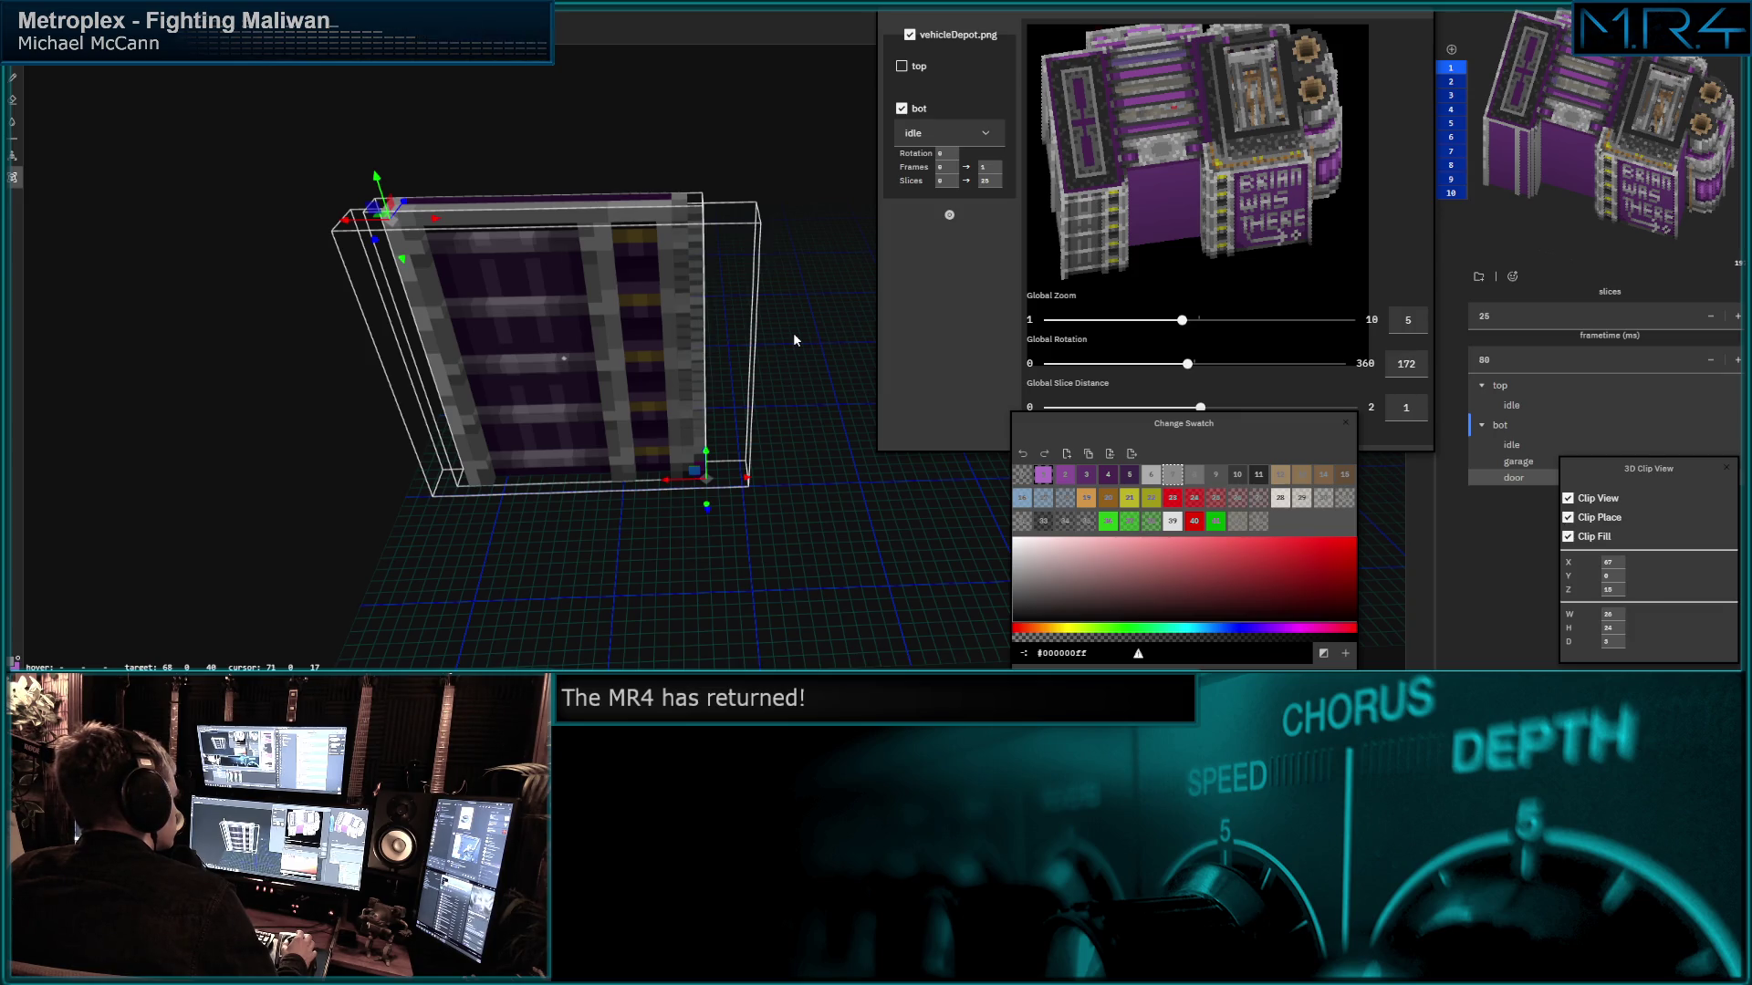
pyautogui.scroll(-3, 793, 333)
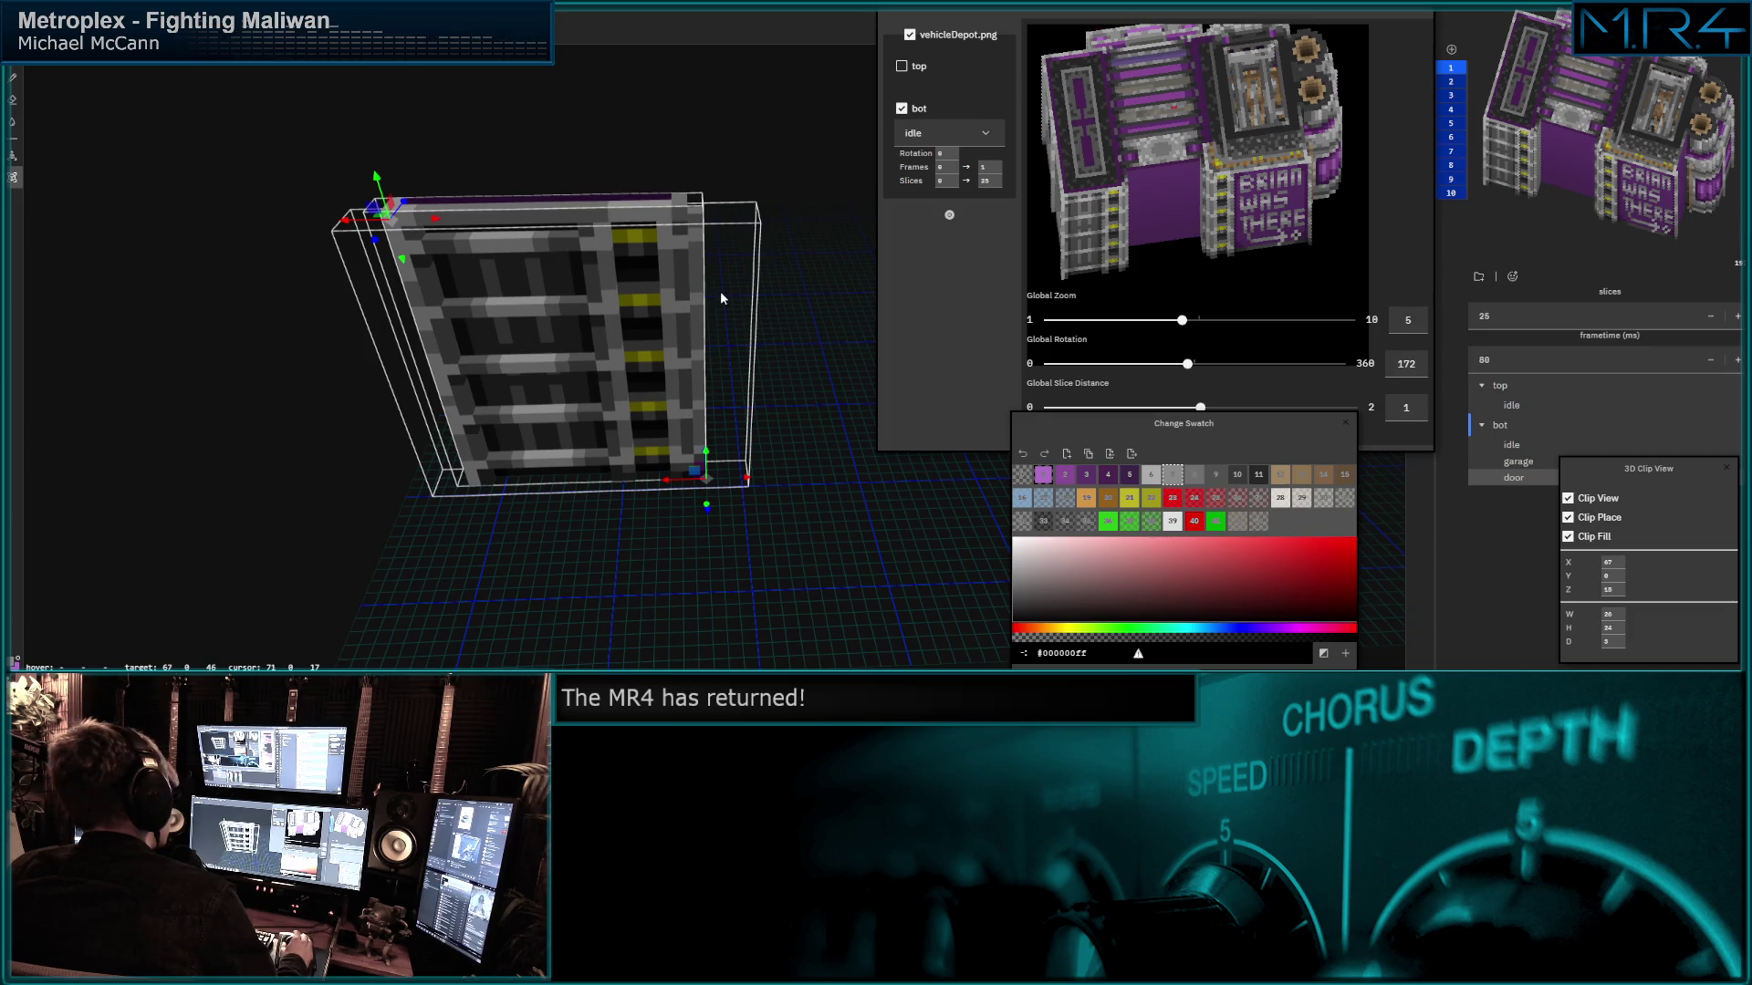
# Set Global Rotation to 221 and move the Change Swatch panel aside.
pyautogui.moveTo(681, 275)
pyautogui.mouseDown(button='middle')
pyautogui.moveTo(609, 258)
pyautogui.moveTo(666, 281)
pyautogui.mouseUp(button='middle')
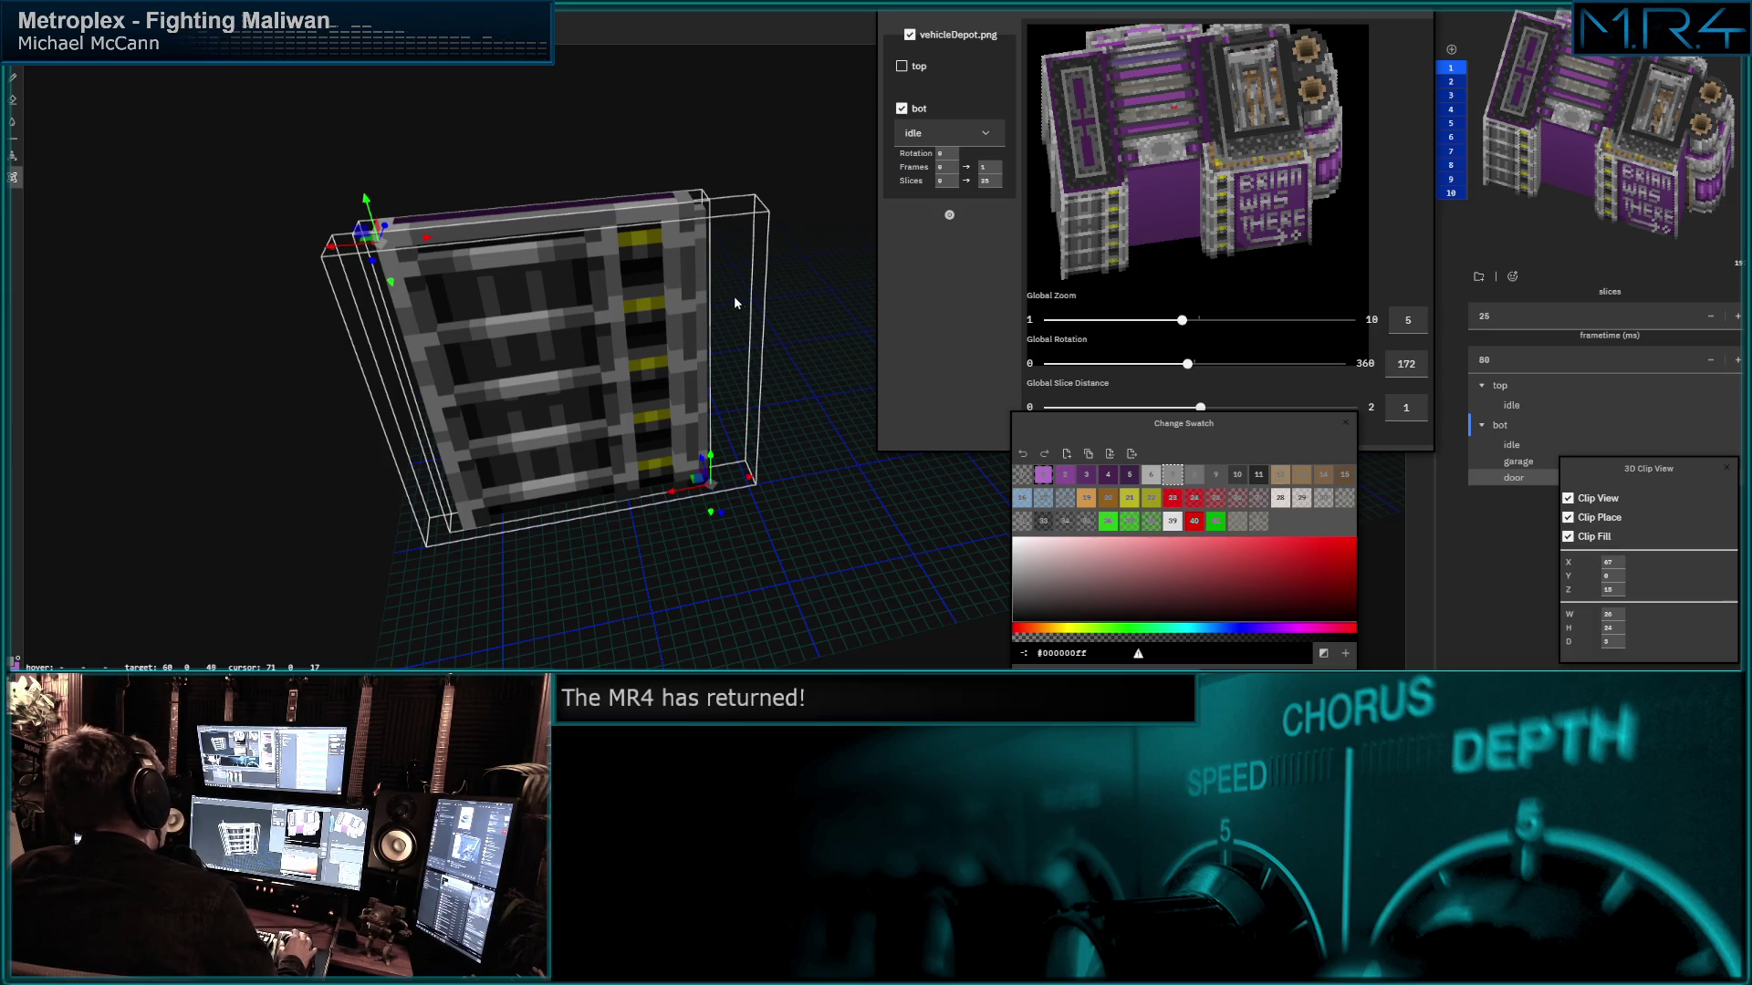
pyautogui.moveTo(767, 340); pyautogui.dragTo(702, 337, button='middle')
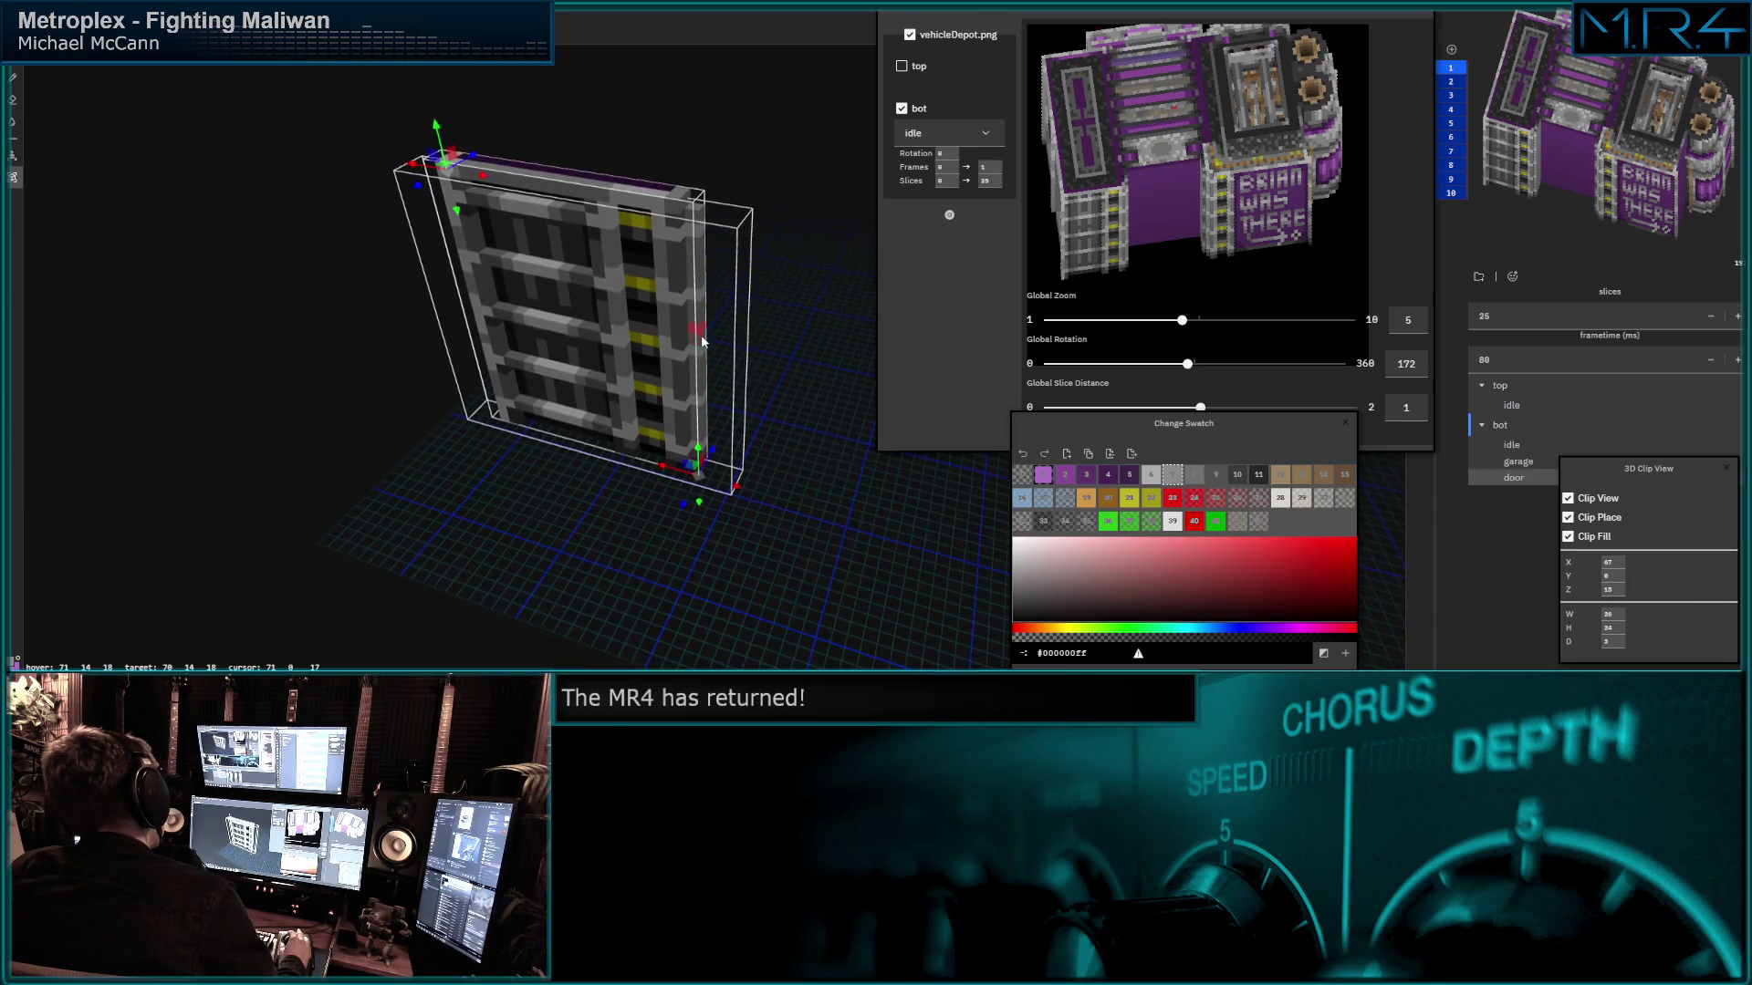
pyautogui.moveTo(701, 338)
pyautogui.mouseDown(button='middle')
pyautogui.moveTo(700, 352)
pyautogui.moveTo(749, 332)
pyautogui.moveTo(718, 333)
pyautogui.moveTo(641, 409)
pyautogui.moveTo(729, 434)
pyautogui.mouseUp(button='middle')
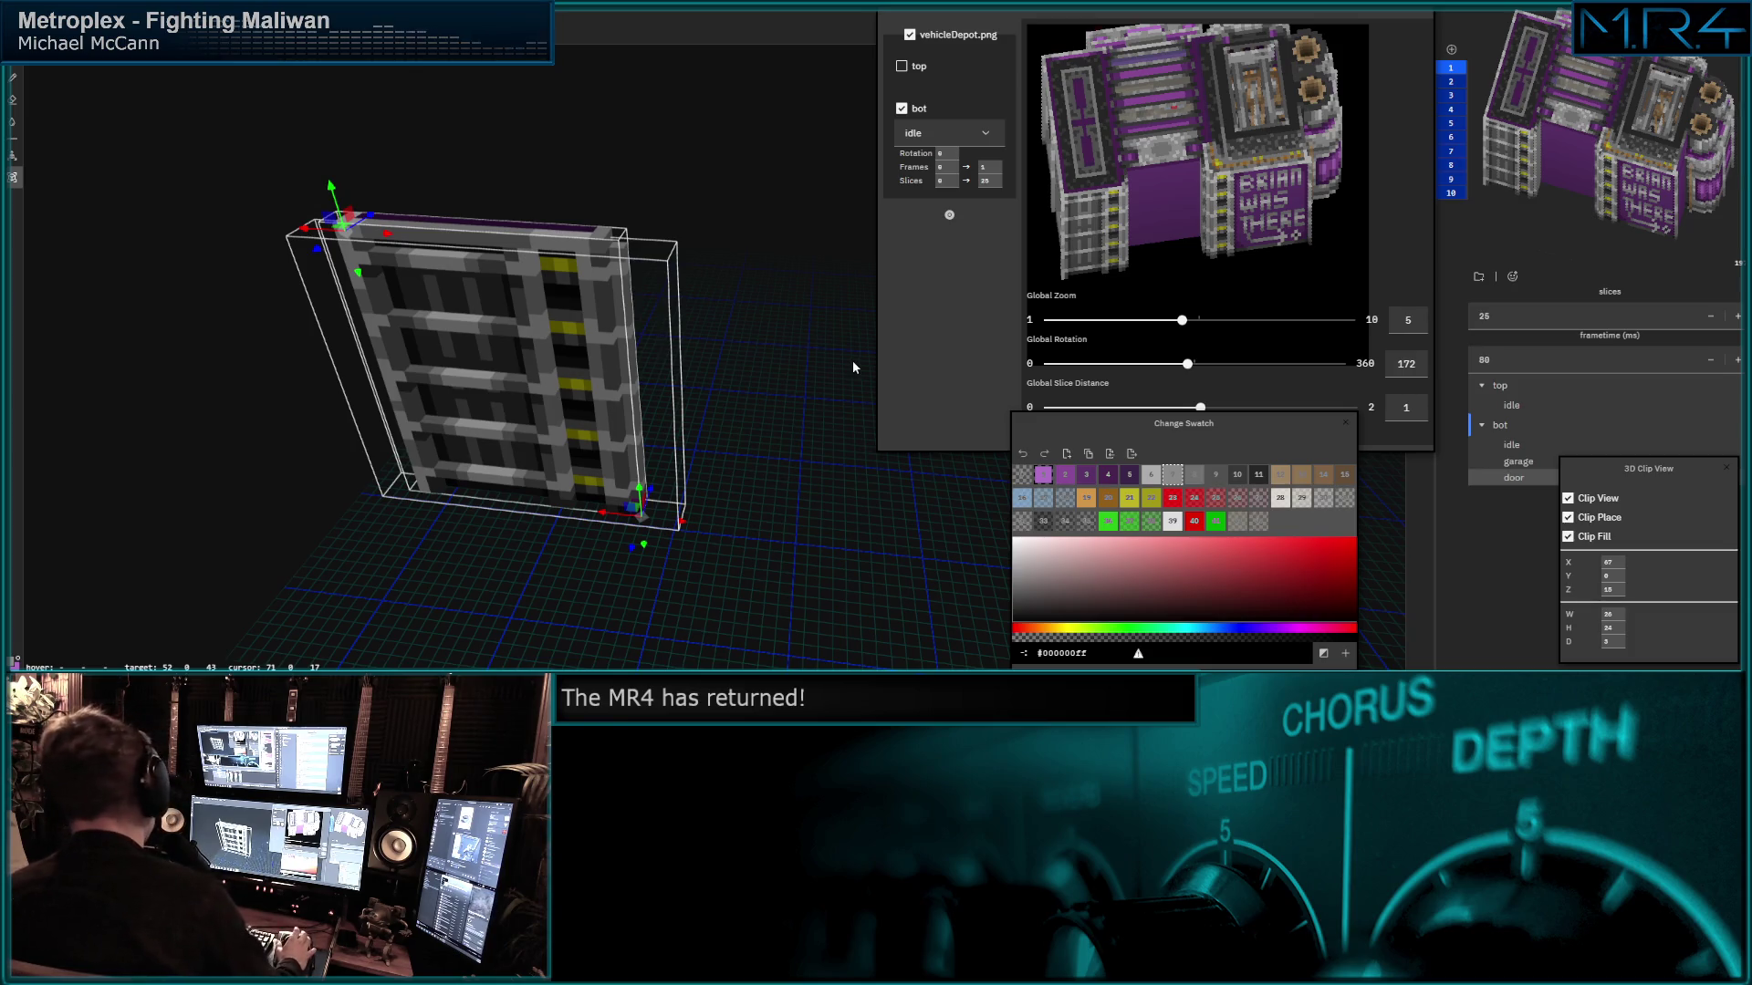
pyautogui.moveTo(1186, 364)
pyautogui.mouseDown()
pyautogui.moveTo(1122, 366)
pyautogui.moveTo(1230, 371)
pyautogui.mouseUp()
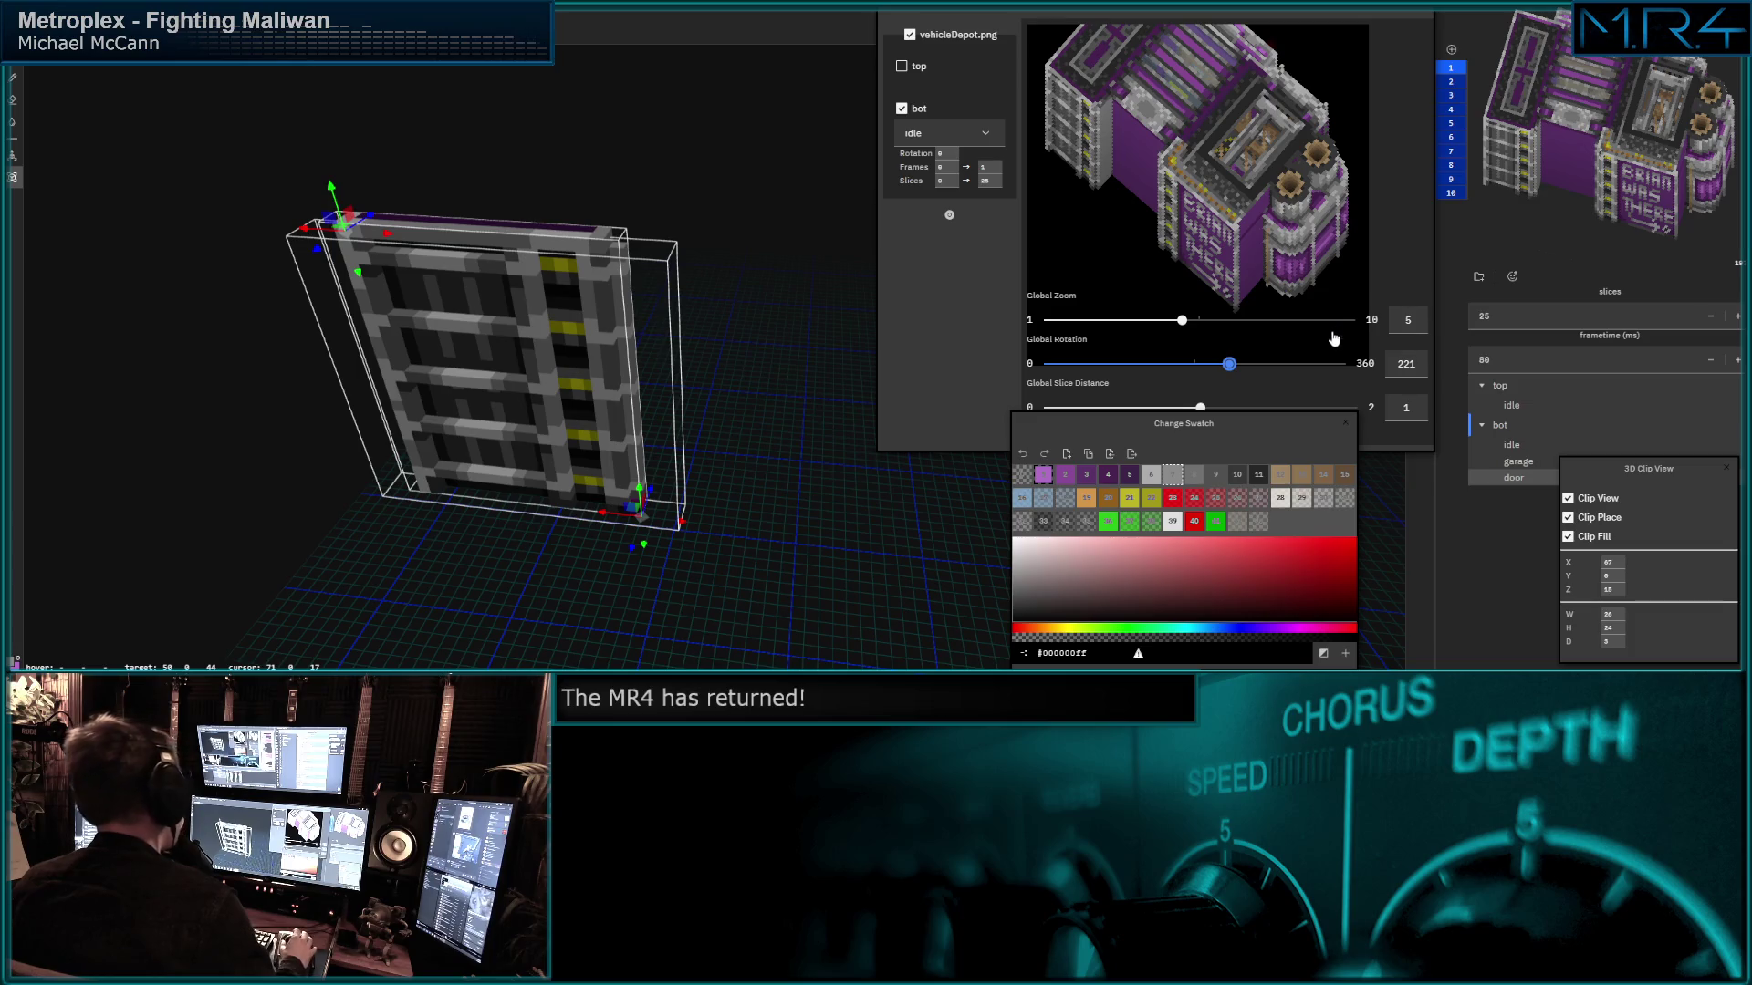
pyautogui.moveTo(1257, 424); pyautogui.dragTo(1274, 419)
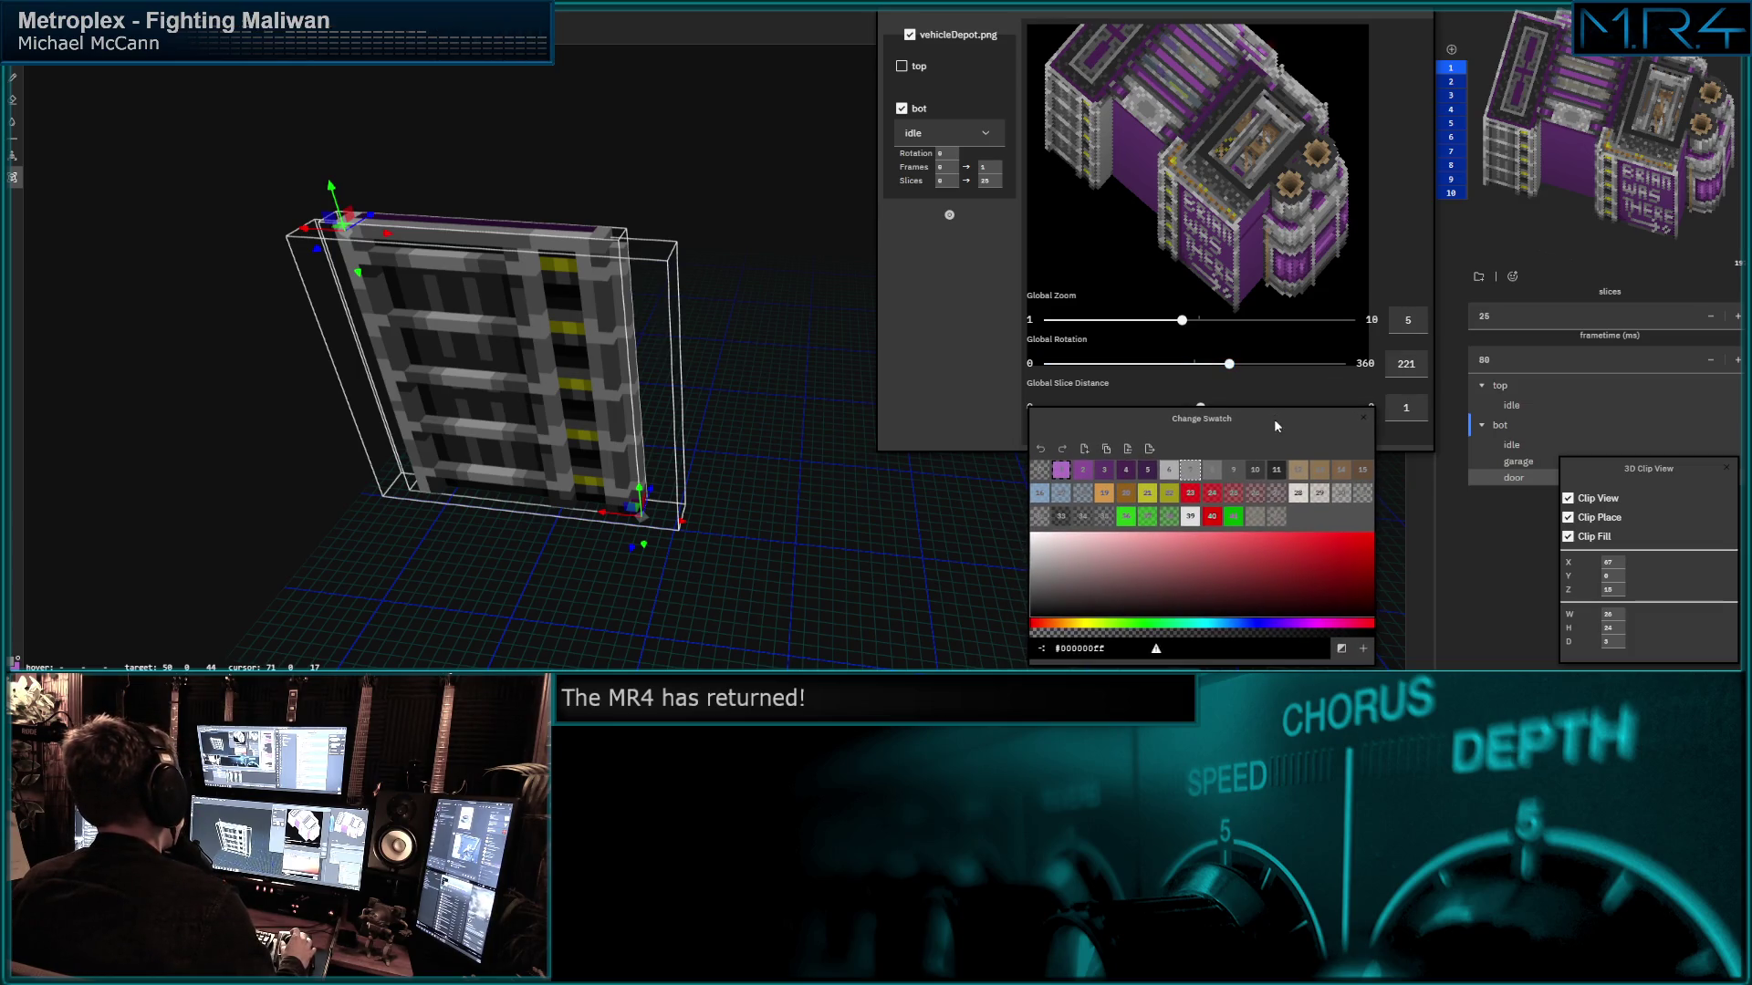